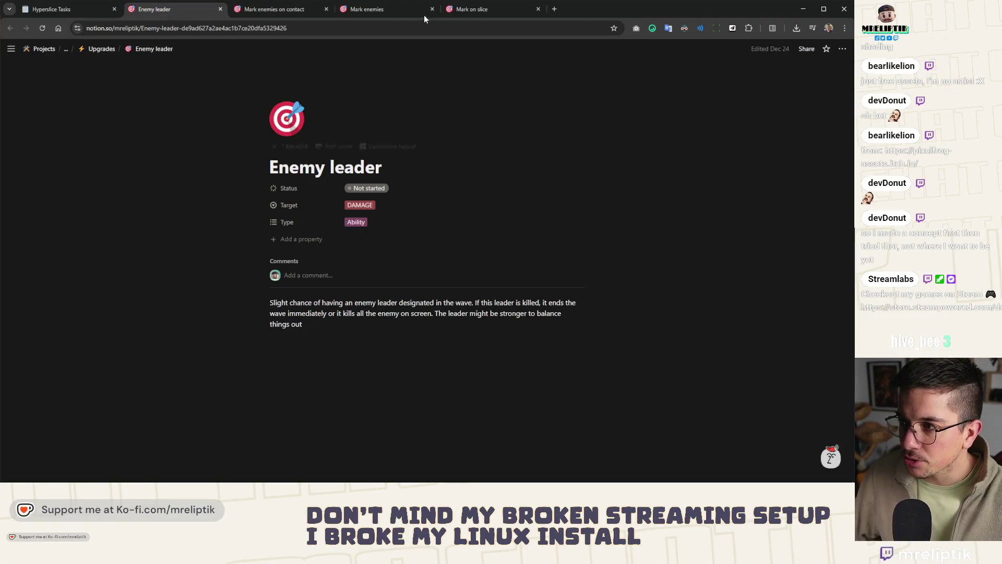
# Review the Mark enemies, Mark on slice and other upgrade task pages in the browser.
pyautogui.click(370, 12)
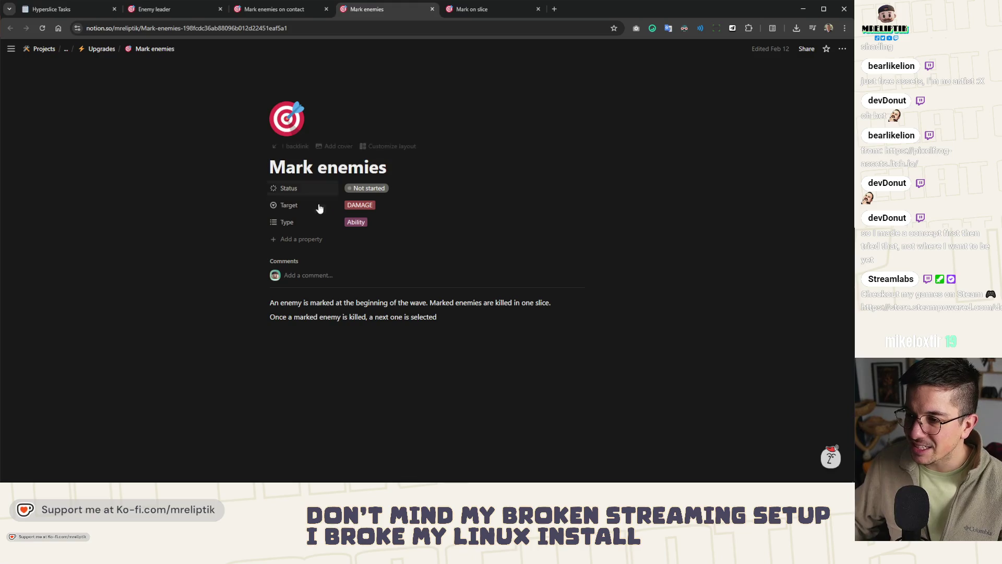
pyautogui.click(458, 9)
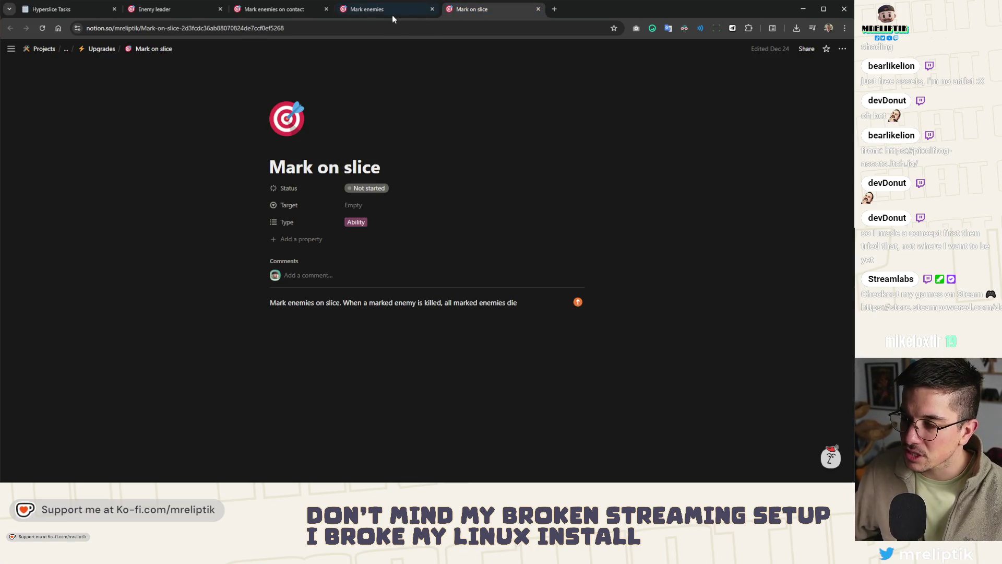
pyautogui.click(392, 15)
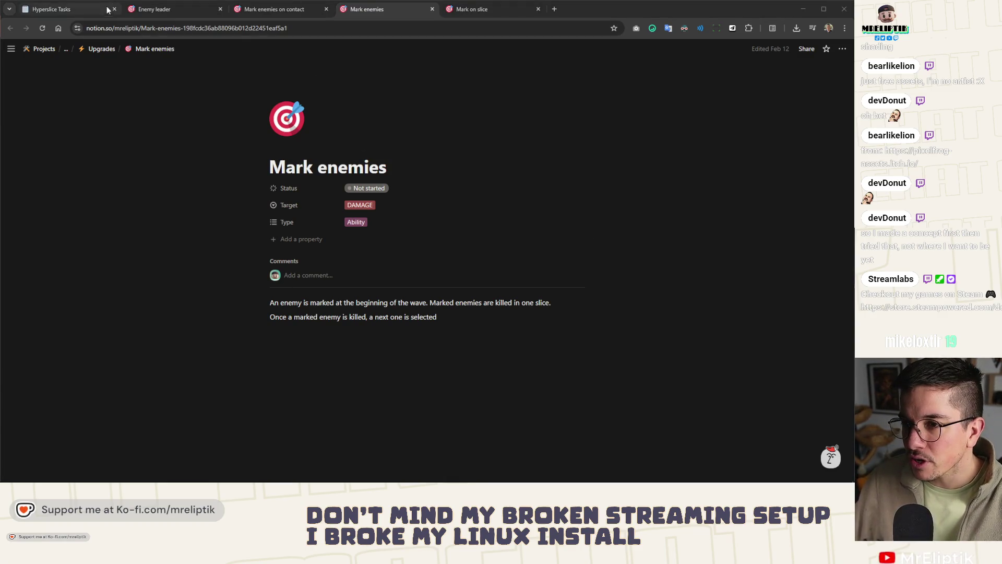
pyautogui.click(161, 9)
pyautogui.click(277, 9)
pyautogui.hotkey('ctrl', 'Tab')
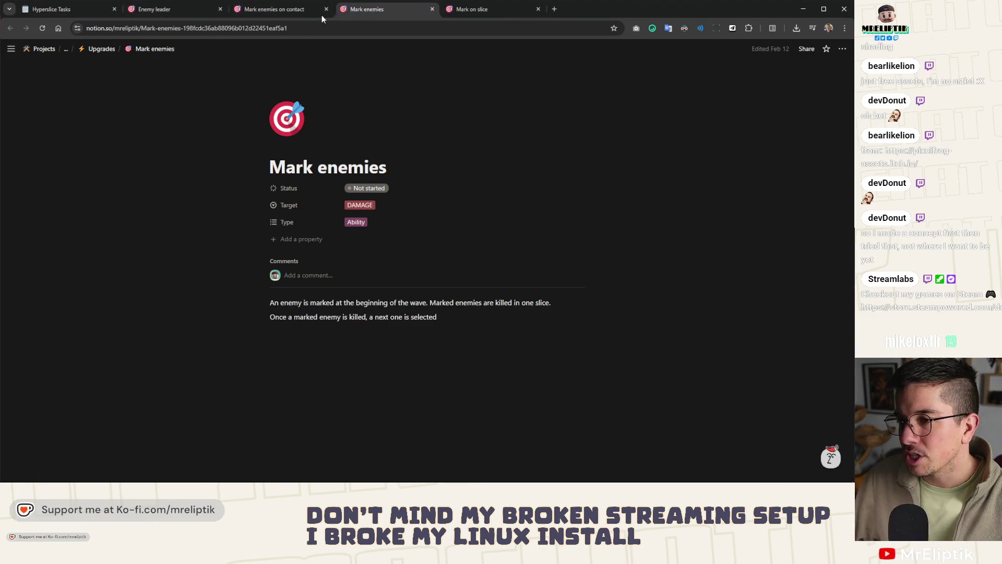
pyautogui.hotkey('ctrl', 'shift', 'Tab')
pyautogui.hotkey('ctrl', 'shift', 'Tab')
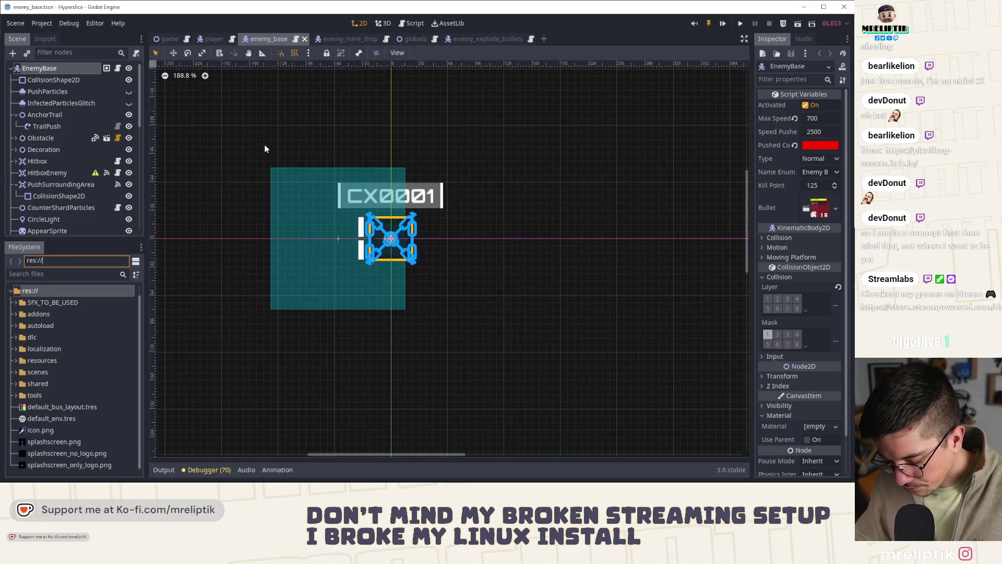
# In Godot, quick-open the mark scene and show its mark.gd script.
pyautogui.hotkey('ctrl', 'shift', 'o')
pyautogui.write('mark')
pyautogui.press('Return')
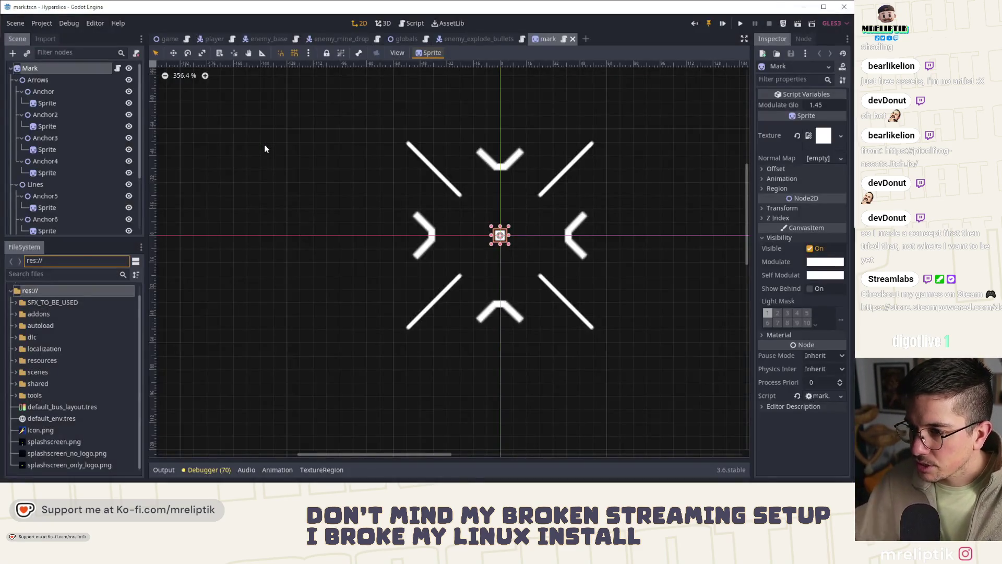
pyautogui.click(117, 68)
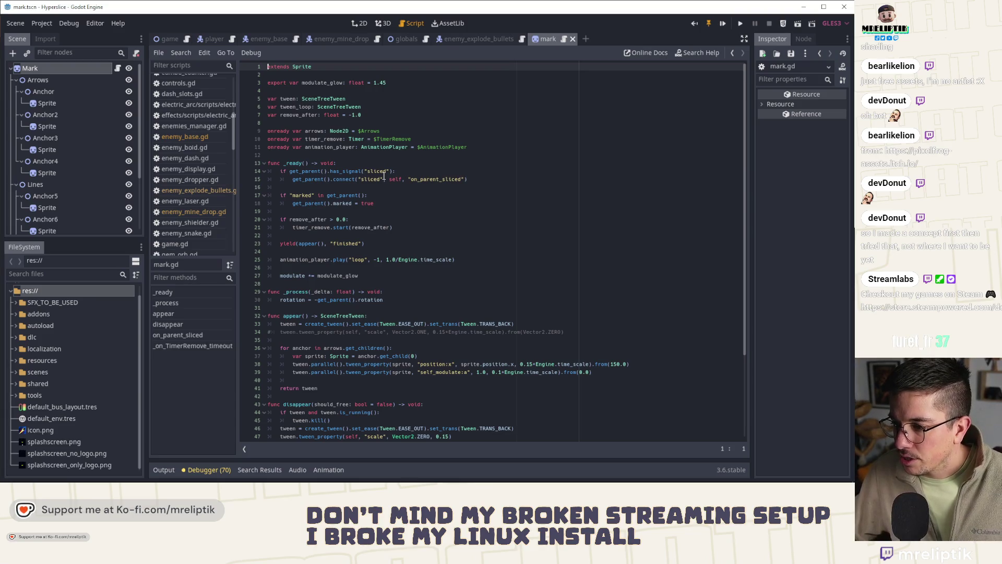
pyautogui.scroll(-2, 416, 239)
pyautogui.scroll(-2, 415, 240)
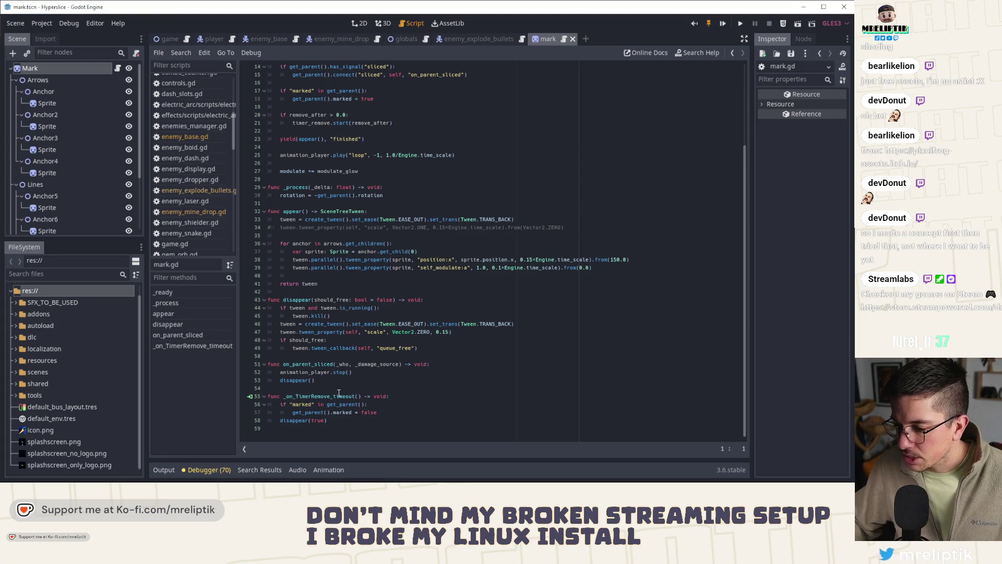
# Highlight 'marked' and get_parent uses in mark.gd, then bring up Discord from the tray.
pyautogui.doubleClick(303, 405)
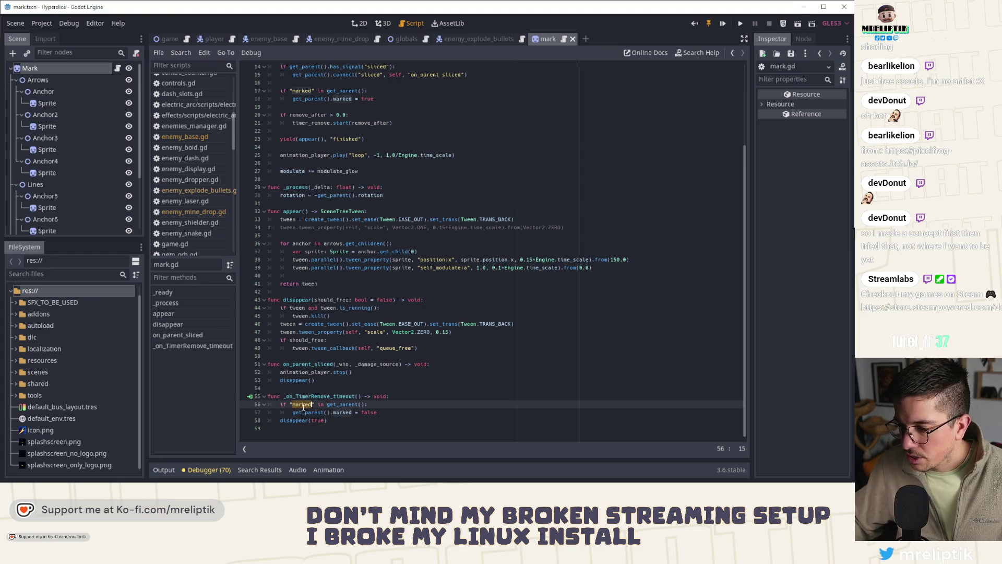
pyautogui.doubleClick(343, 413)
pyautogui.doubleClick(352, 404)
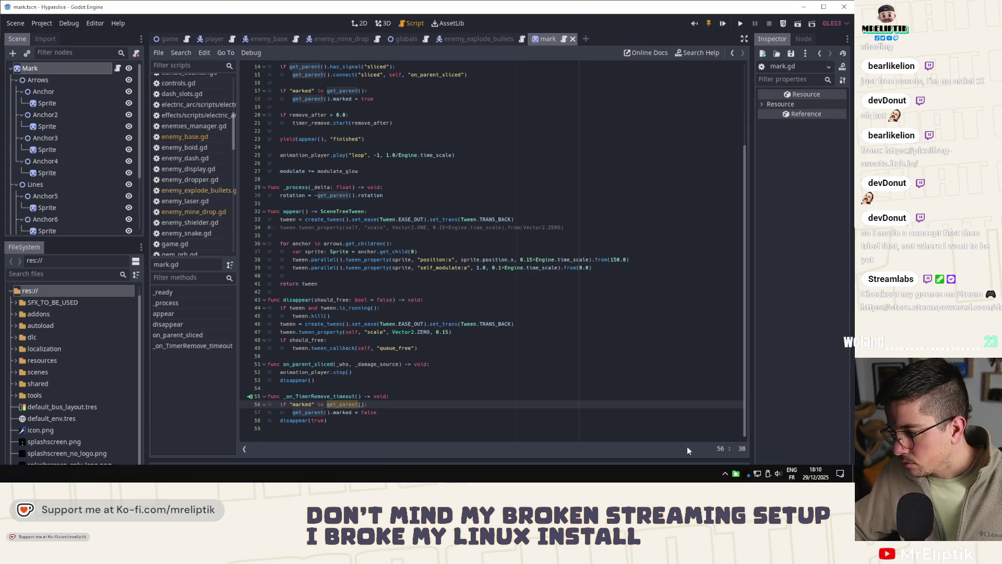
pyautogui.click(726, 474)
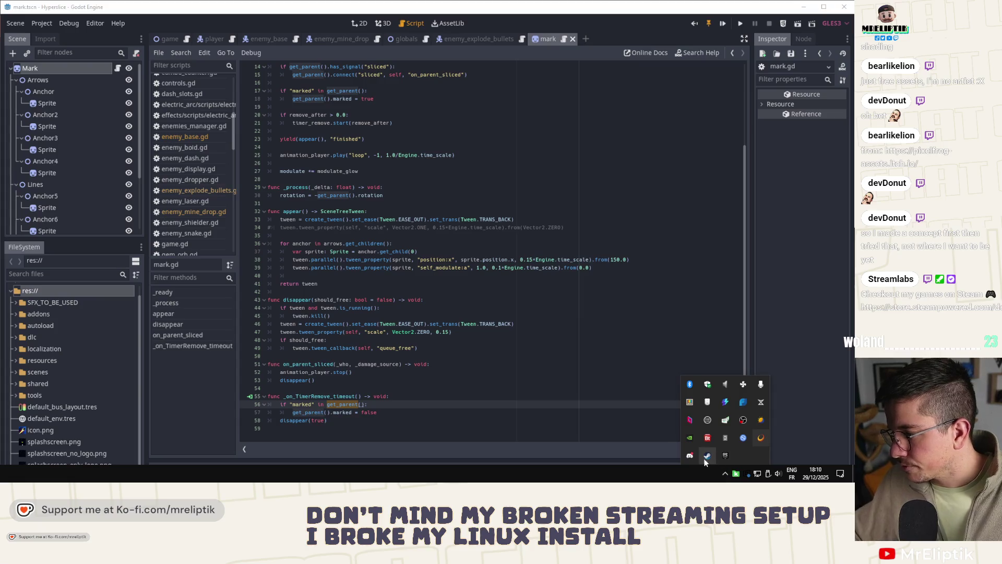
pyautogui.click(707, 454)
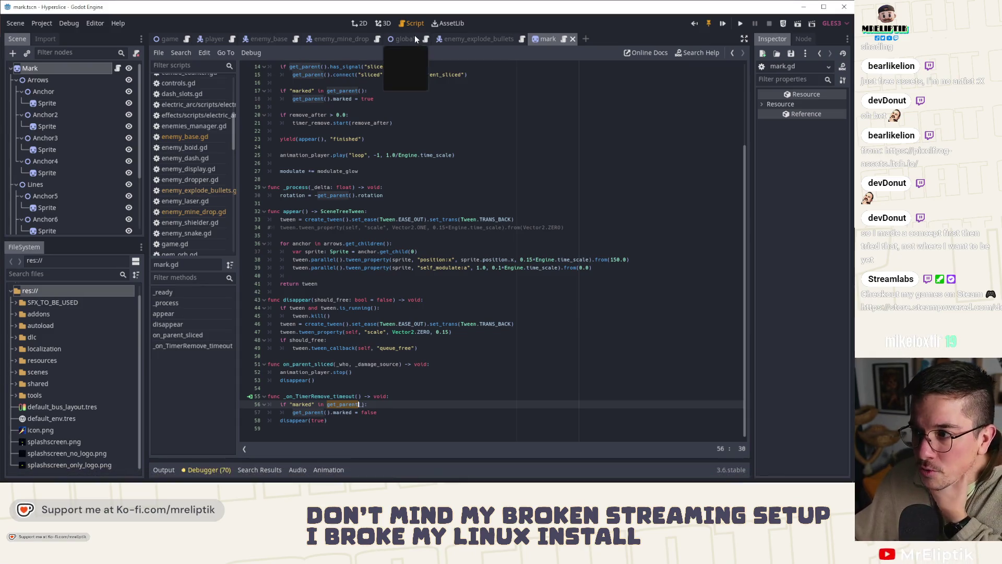
pyautogui.scroll(4, 342, 267)
pyautogui.scroll(1, 343, 267)
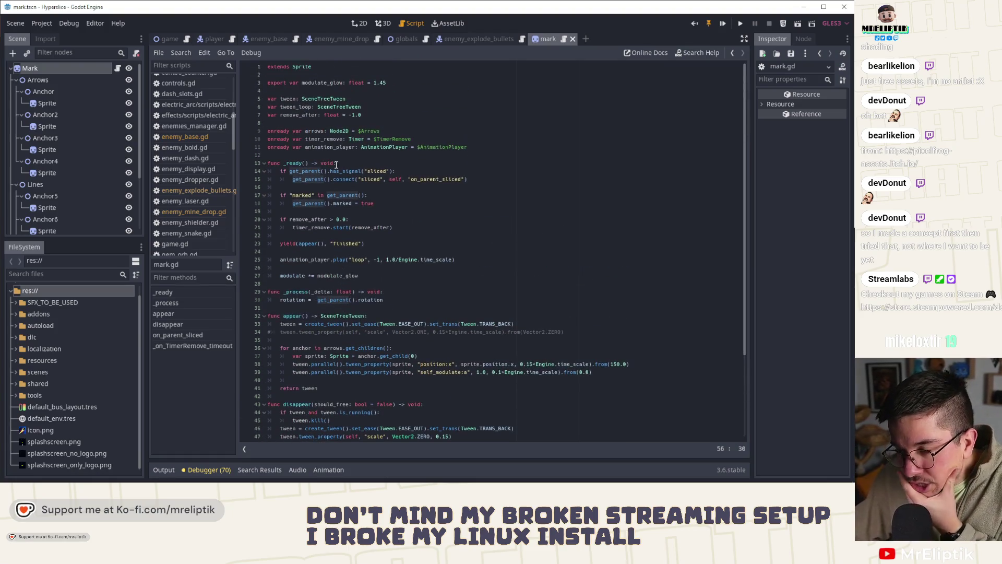
# Close the enemy_mine_drop, enemy_explode_bullets and globals scripts.
pyautogui.doubleClick(301, 195)
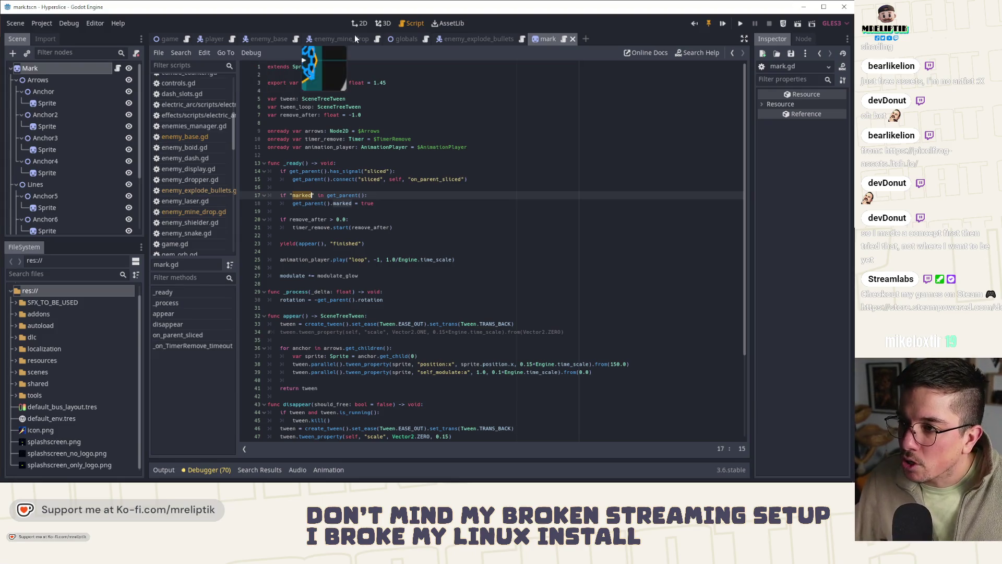
pyautogui.middleClick(330, 41)
pyautogui.middleClick(388, 37)
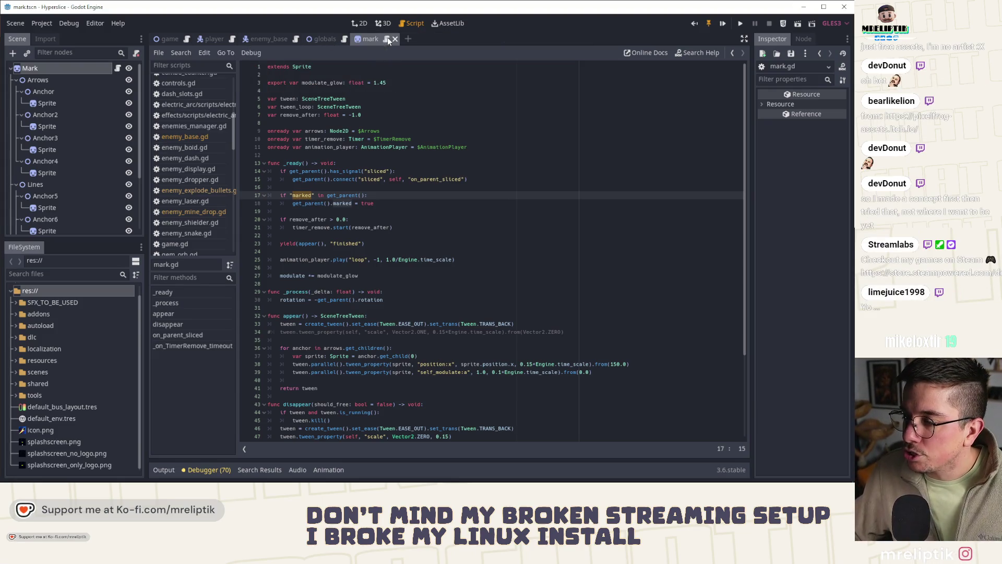
pyautogui.middleClick(321, 37)
# Search enemy_base.gd for 'mark', return to the mark script and switch to Affinity Designer.
pyautogui.click(272, 37)
pyautogui.click(374, 205)
pyautogui.hotkey('ctrl', 'f')
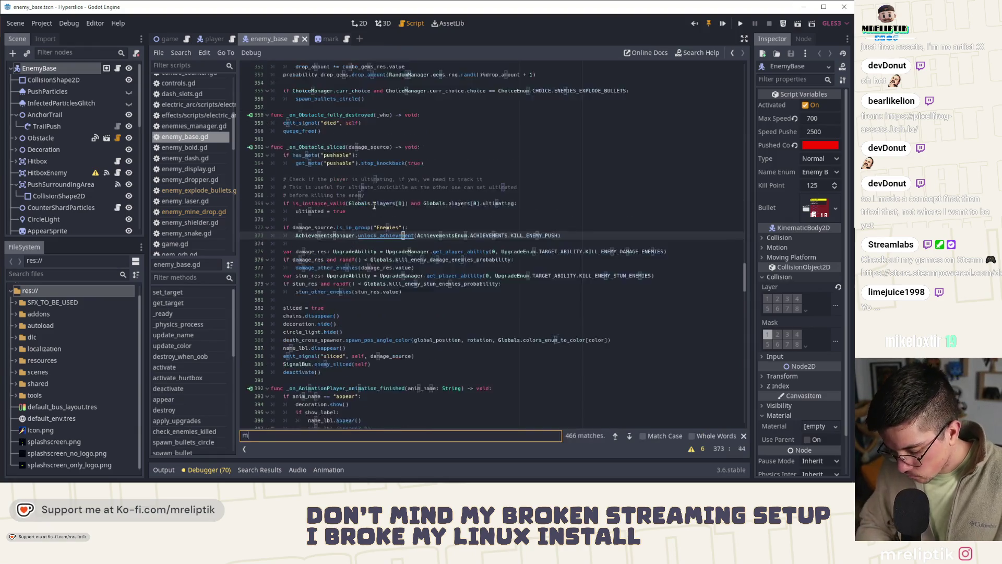
pyautogui.write('mark')
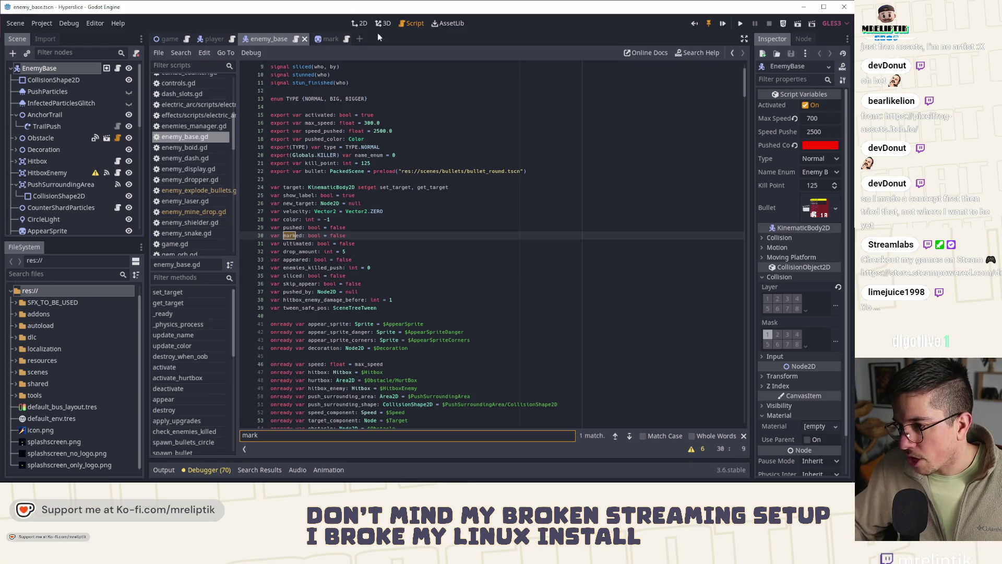
pyautogui.click(325, 40)
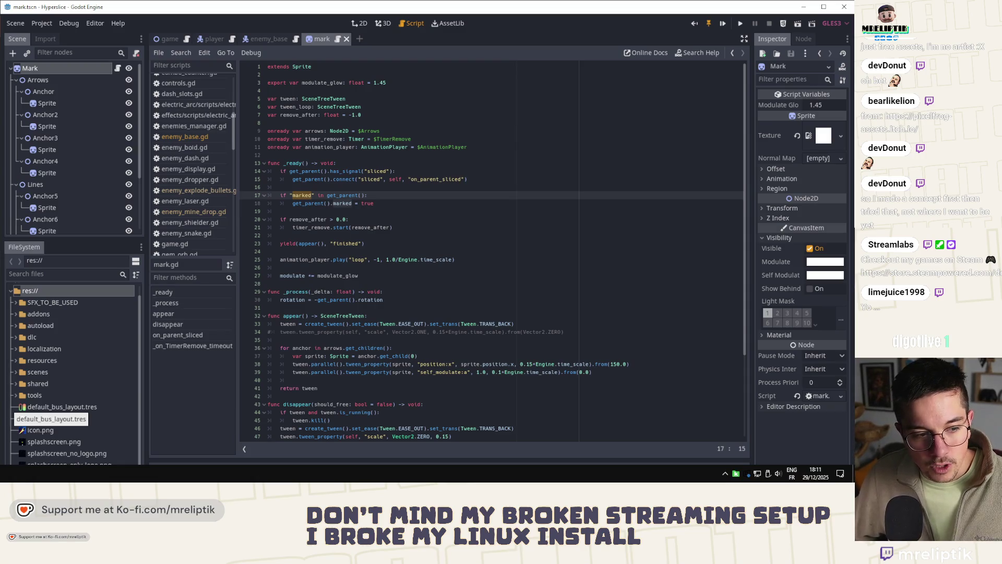
pyautogui.hotkey('alt', 'Tab')
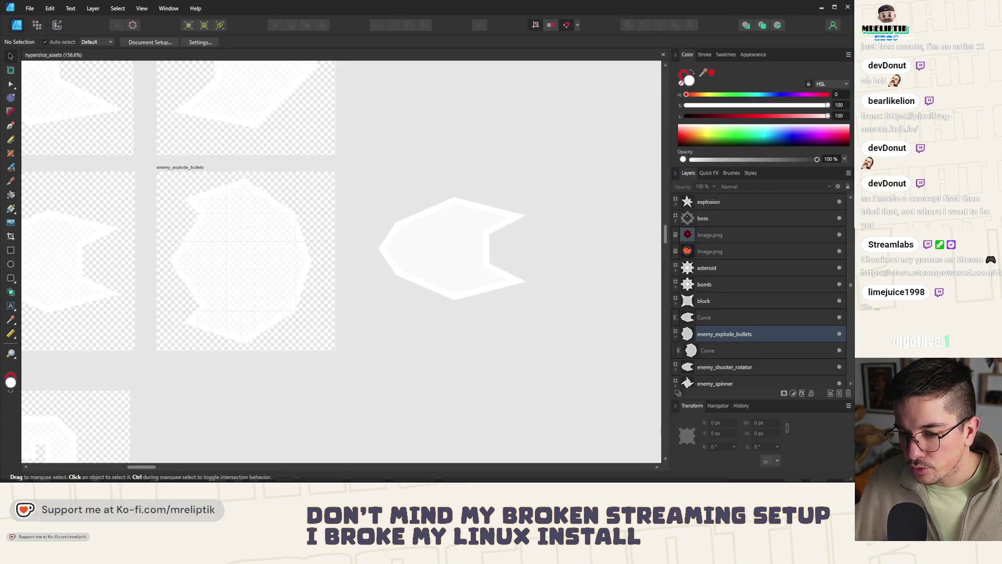
# Alt-tab through the localization spreadsheet and Godot back toward Affinity Designer.
pyautogui.hotkey('alt', 'Tab')
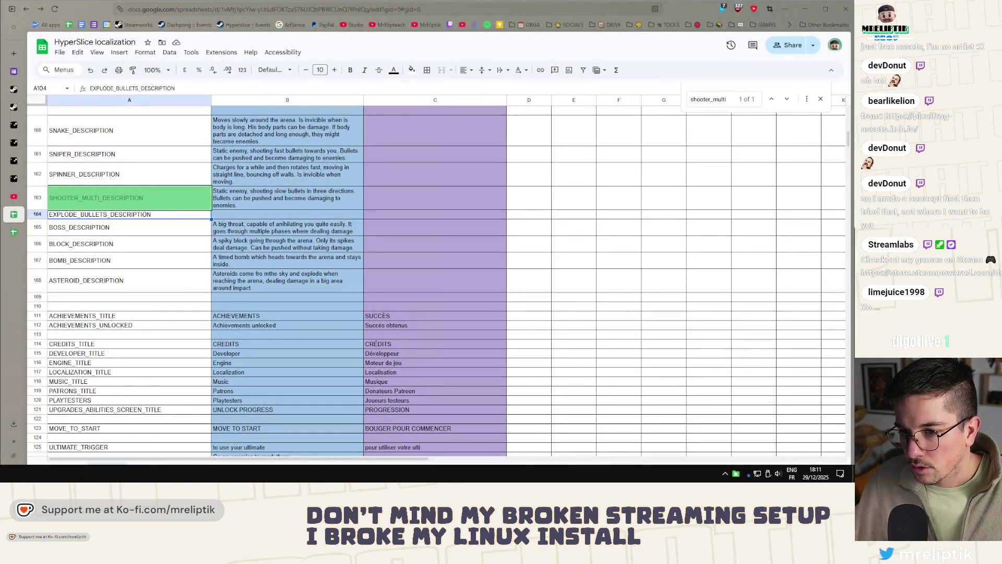
pyautogui.hotkey('alt', 'Tab')
pyautogui.hotkey('alt', 'Tab')
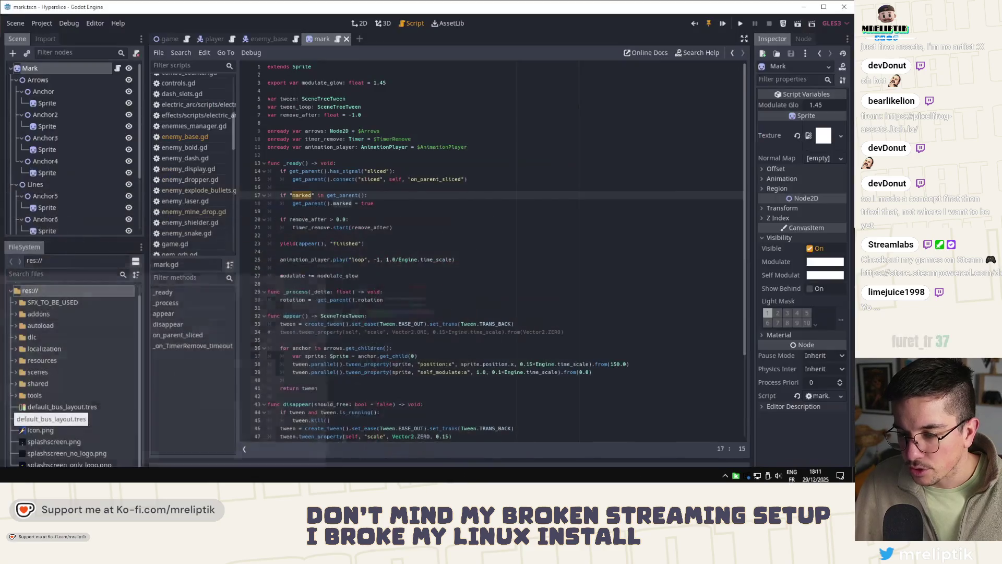
pyautogui.hotkey('alt', 'Tab')
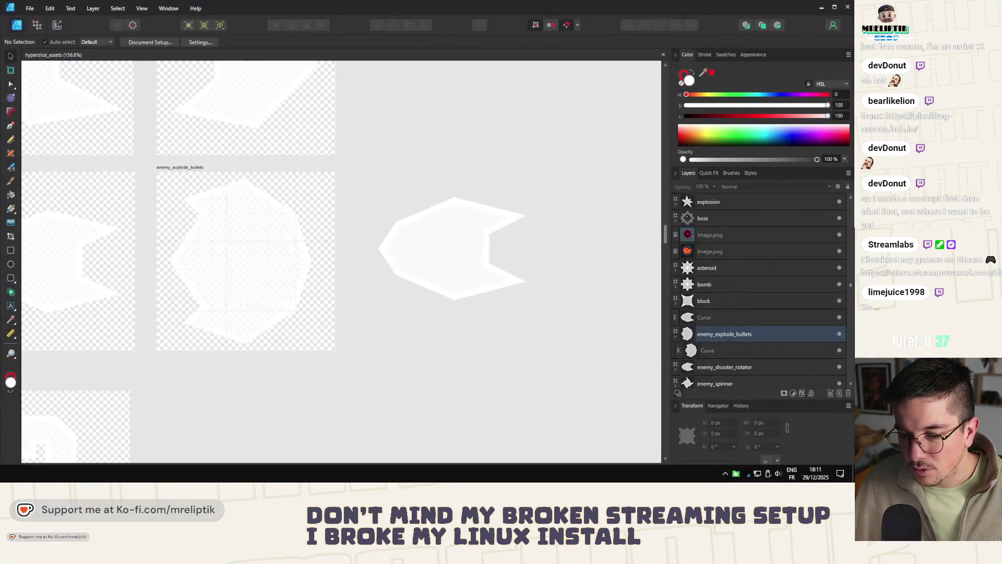
pyautogui.scroll(-2, 104, 172)
pyautogui.scroll(-4, 125, 206)
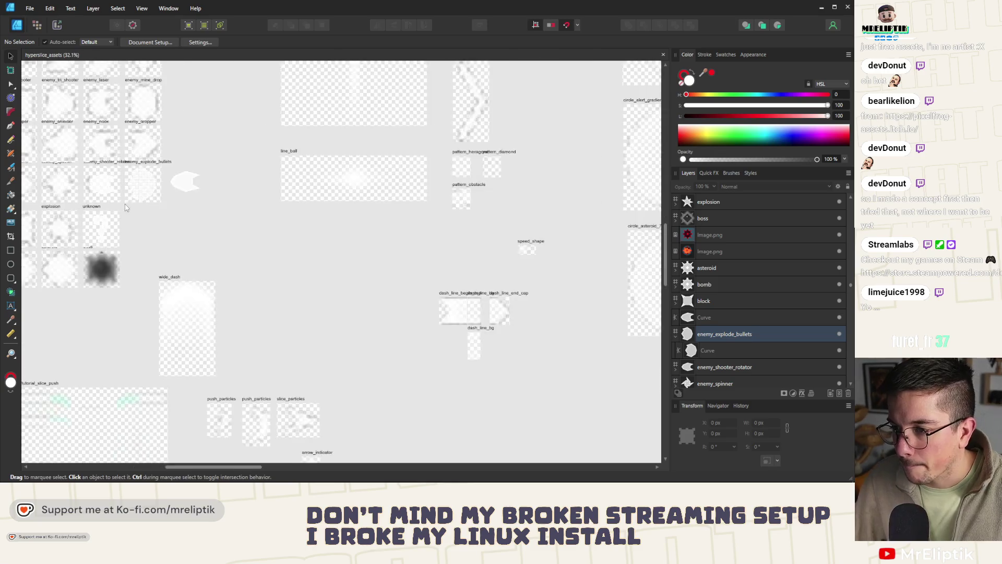
pyautogui.scroll(-2, 124, 206)
pyautogui.scroll(-1, 287, 252)
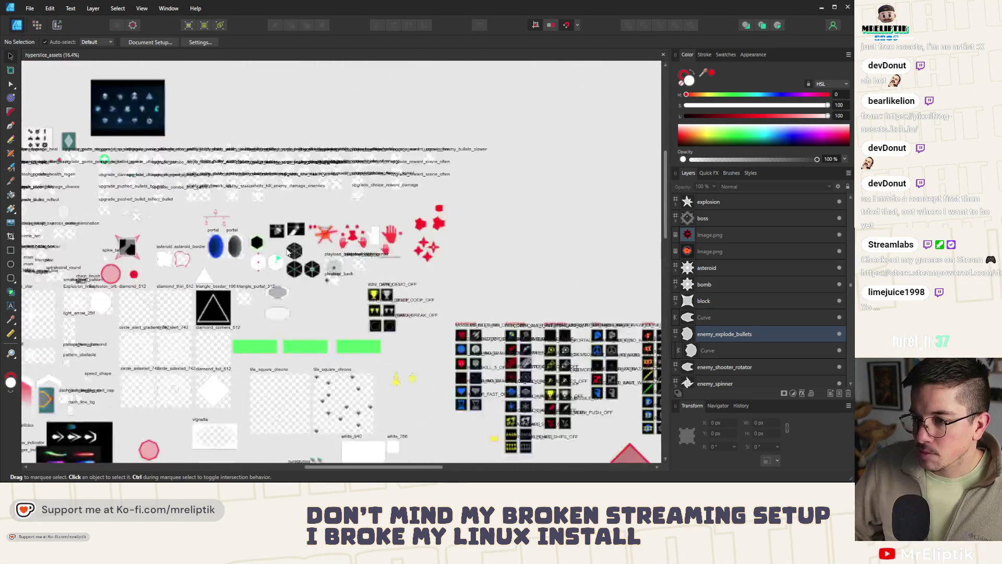
pyautogui.scroll(2, 289, 252)
pyautogui.scroll(1, 313, 227)
pyautogui.scroll(1, 338, 197)
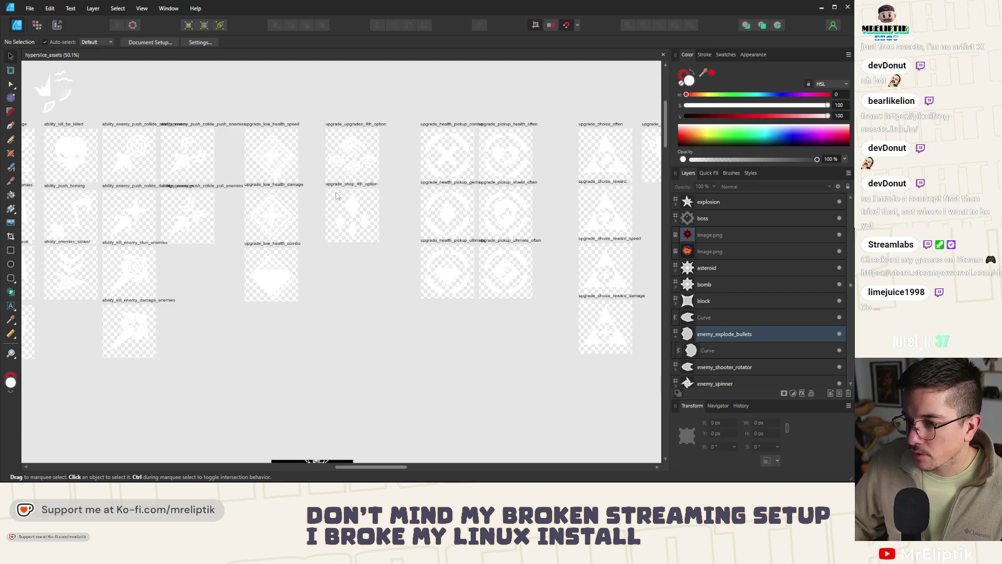
pyautogui.scroll(2, 172, 250)
pyautogui.scroll(-2, 172, 249)
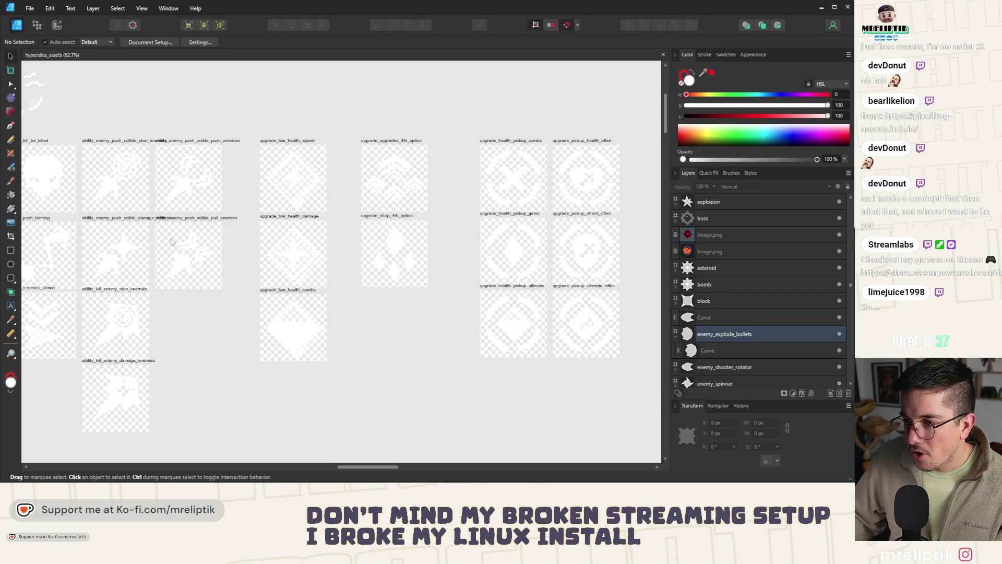
pyautogui.scroll(-4, 195, 219)
pyautogui.scroll(1, 221, 196)
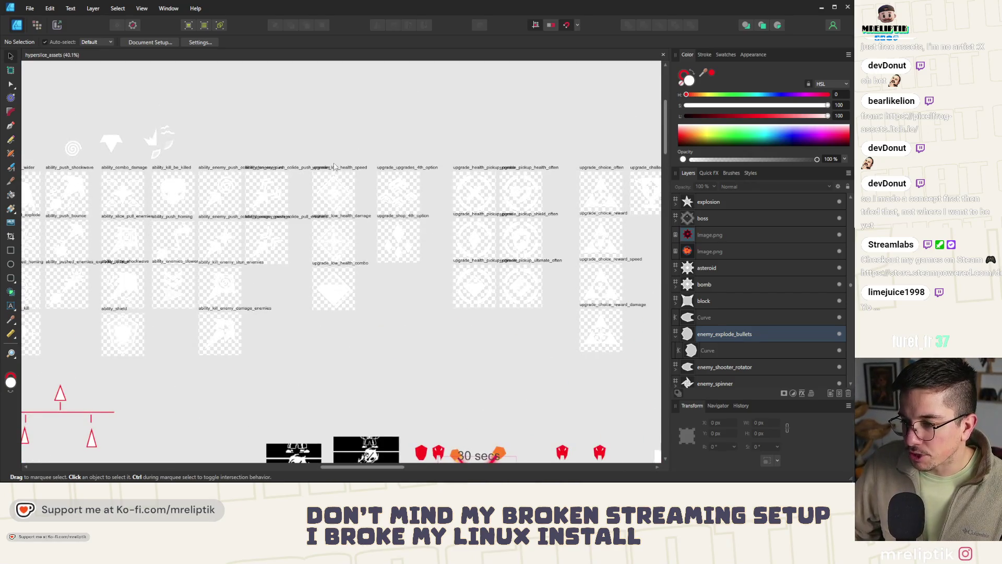
pyautogui.scroll(1, 314, 184)
pyautogui.scroll(1, 397, 172)
# Shift the 4th_option and low_health artboards to the right to free up space.
pyautogui.click(397, 172)
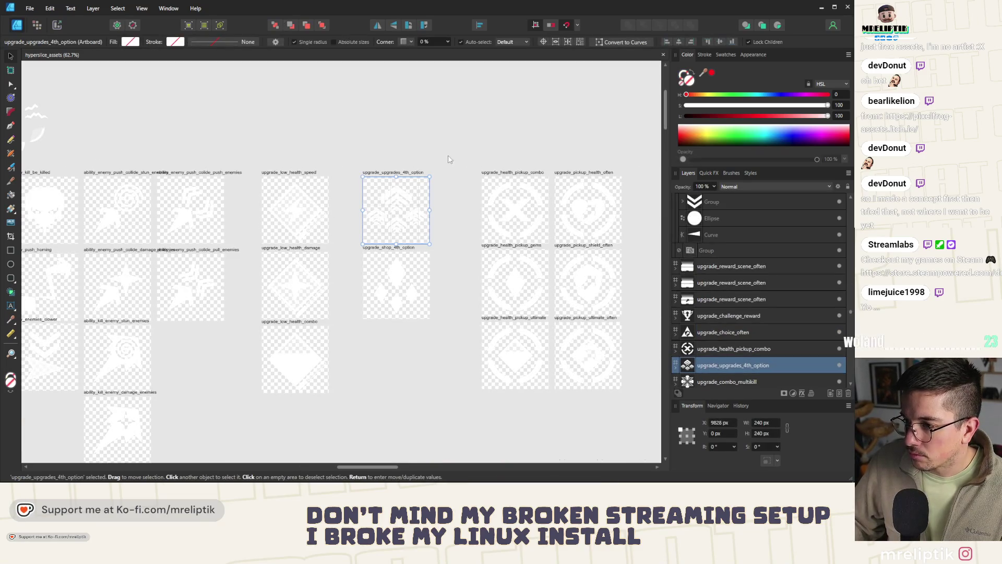
pyautogui.moveTo(447, 157); pyautogui.dragTo(339, 357)
pyautogui.moveTo(392, 197); pyautogui.dragTo(428, 197)
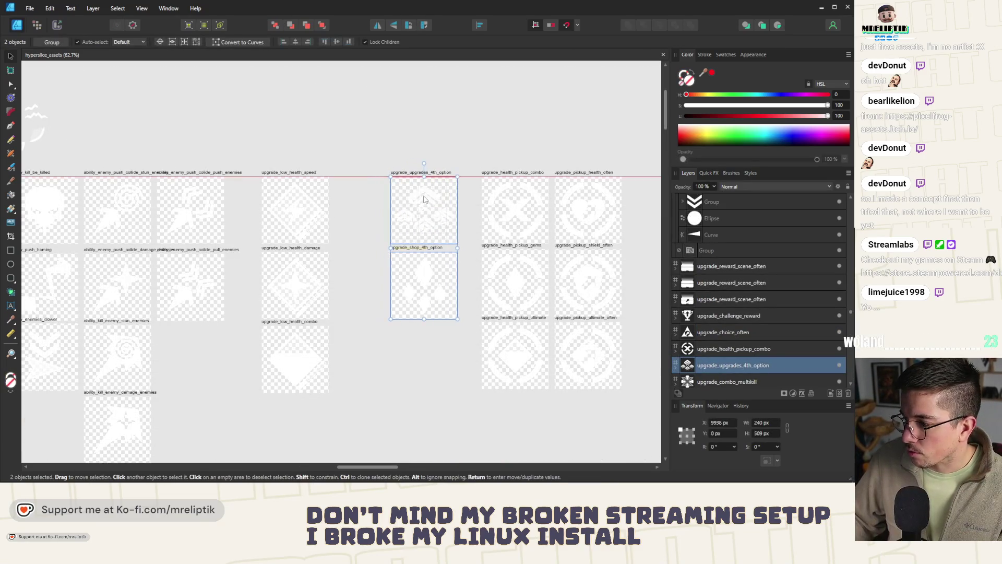
pyautogui.moveTo(364, 144); pyautogui.dragTo(258, 406)
pyautogui.moveTo(302, 212); pyautogui.dragTo(349, 213)
pyautogui.click(319, 142)
pyautogui.scroll(2, 318, 142)
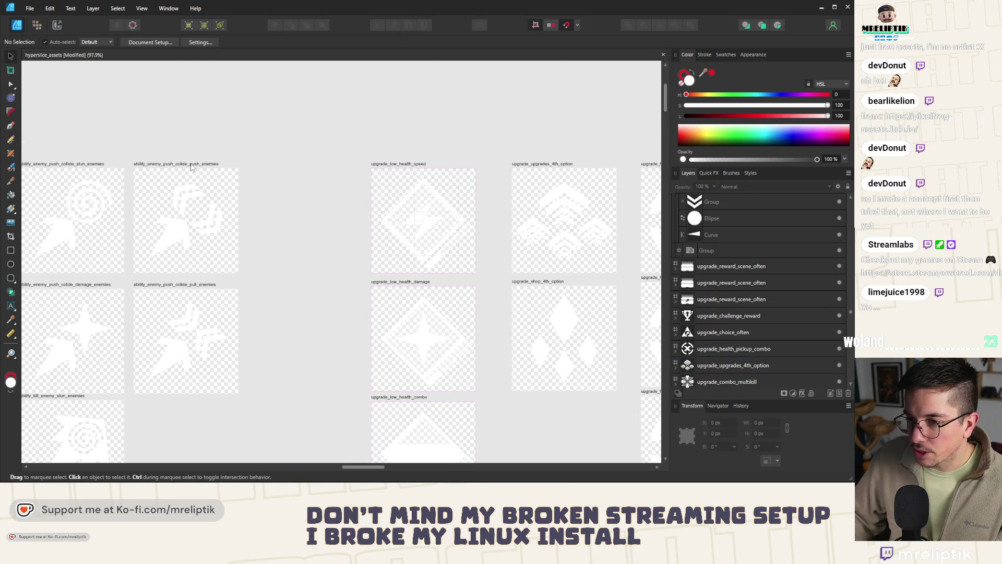
pyautogui.scroll(-5, 245, 214)
# Move ability_enemy_push_colide_pull_enemies down, duplicate it with Ctrl+J and start renaming the copy.
pyautogui.click(270, 173)
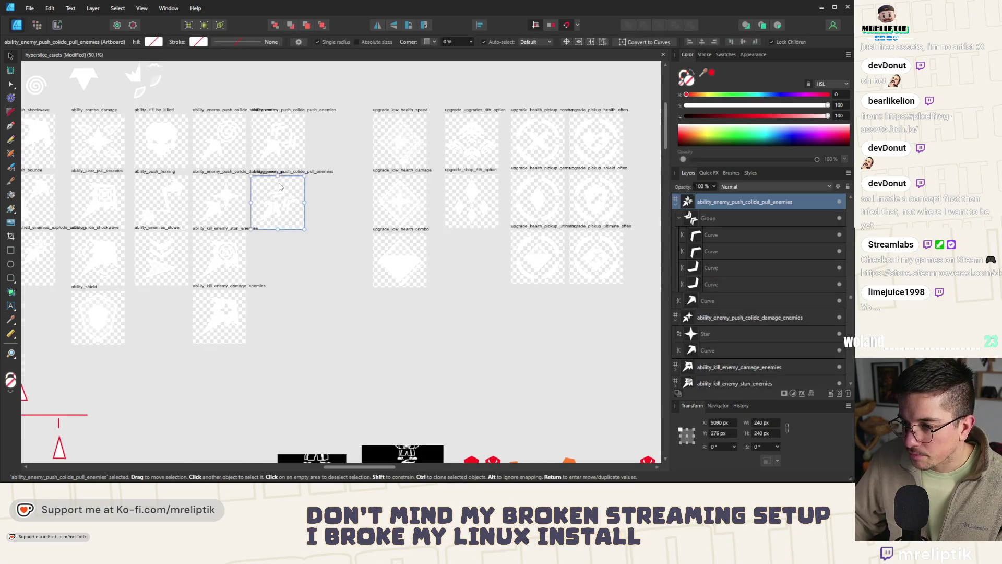
pyautogui.scroll(3, 270, 172)
pyautogui.moveTo(266, 166); pyautogui.dragTo(253, 284)
pyautogui.scroll(2, 251, 284)
pyautogui.hotkey('ctrl', 'j')
pyautogui.moveTo(250, 278); pyautogui.dragTo(248, 279)
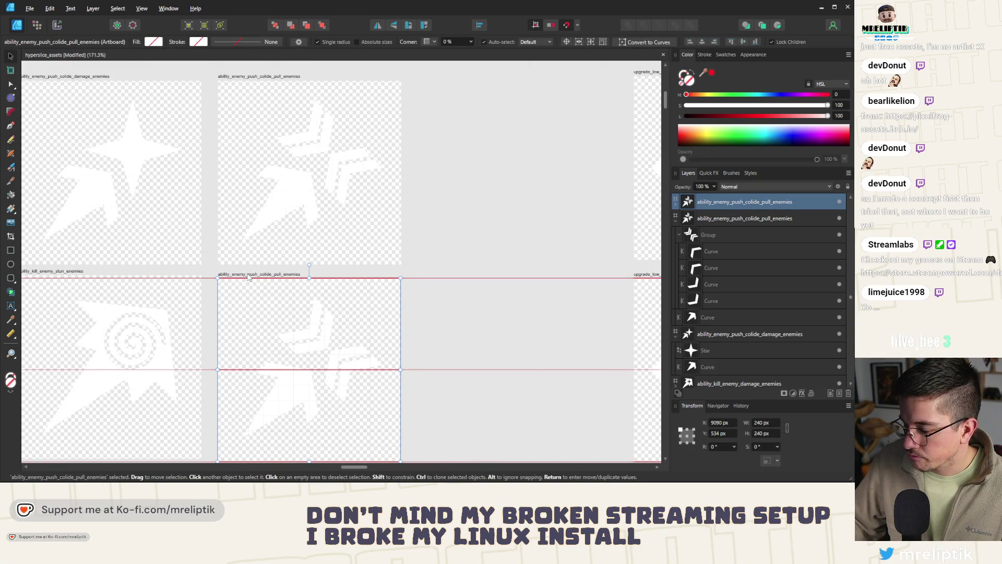
pyautogui.scroll(-3, 247, 277)
pyautogui.scroll(3, 231, 230)
pyautogui.doubleClick(213, 178)
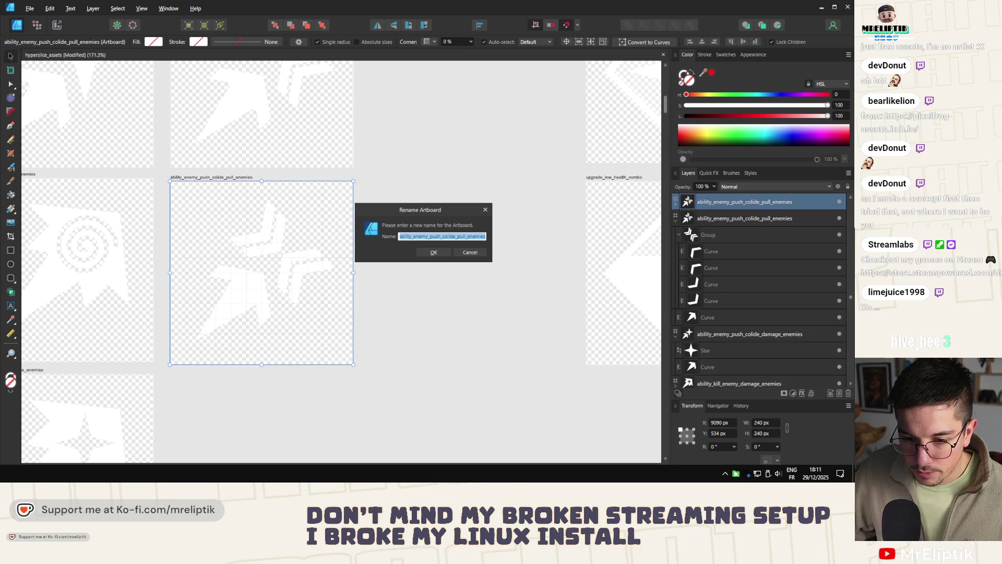
pyautogui.hotkey('alt', 'Tab')
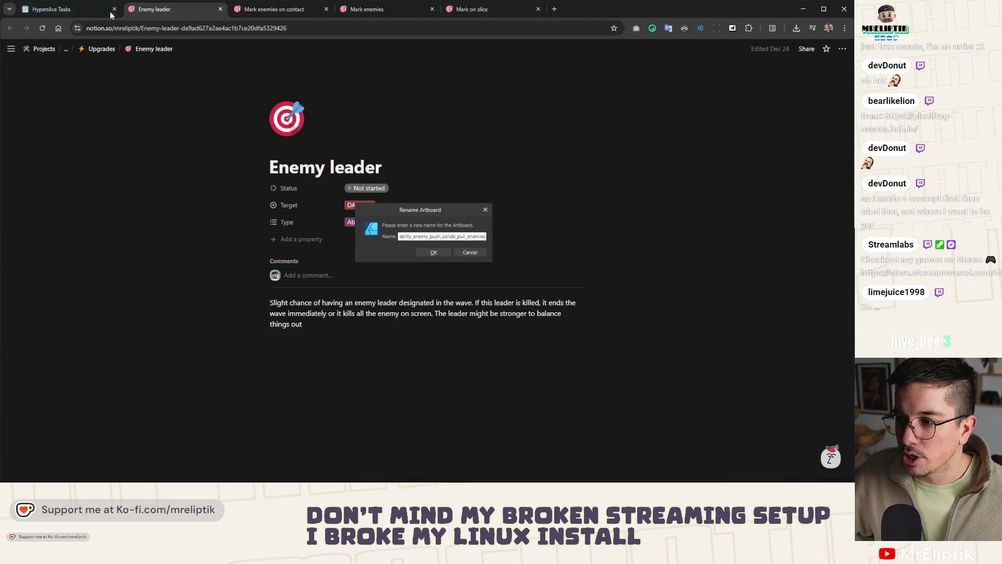
# Close the Hyperslice Tasks, Enemy leader, Mark enemies on contact and Mark enemies pages.
pyautogui.click(74, 9)
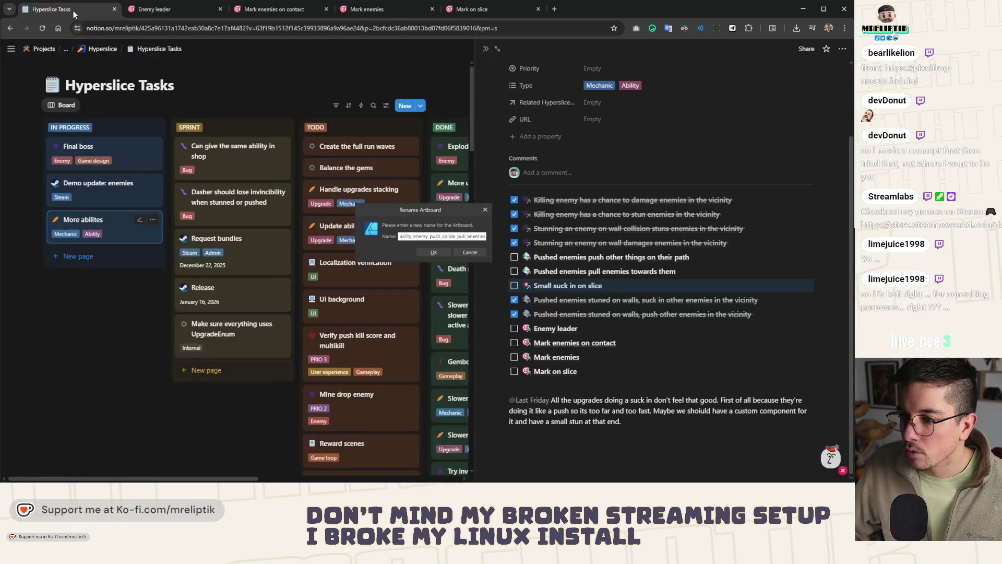
pyautogui.hotkey('ctrl', 'w')
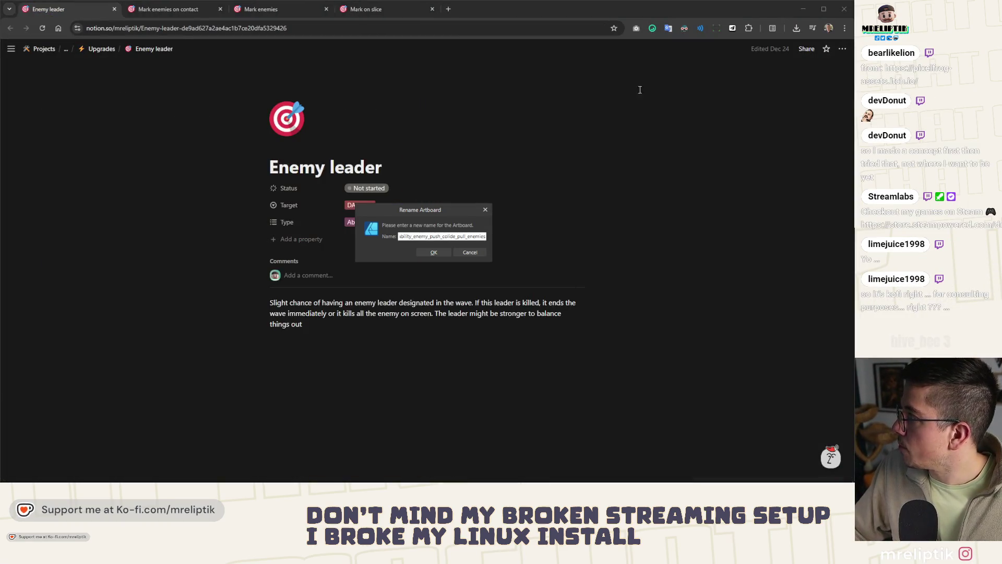
pyautogui.hotkey('ctrl', 'w')
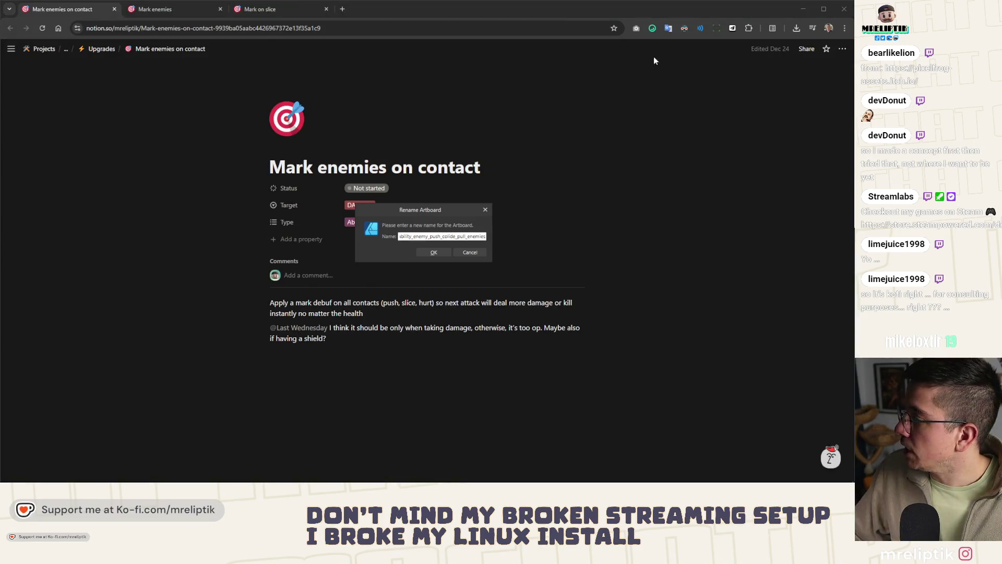
pyautogui.hotkey('ctrl', 'w')
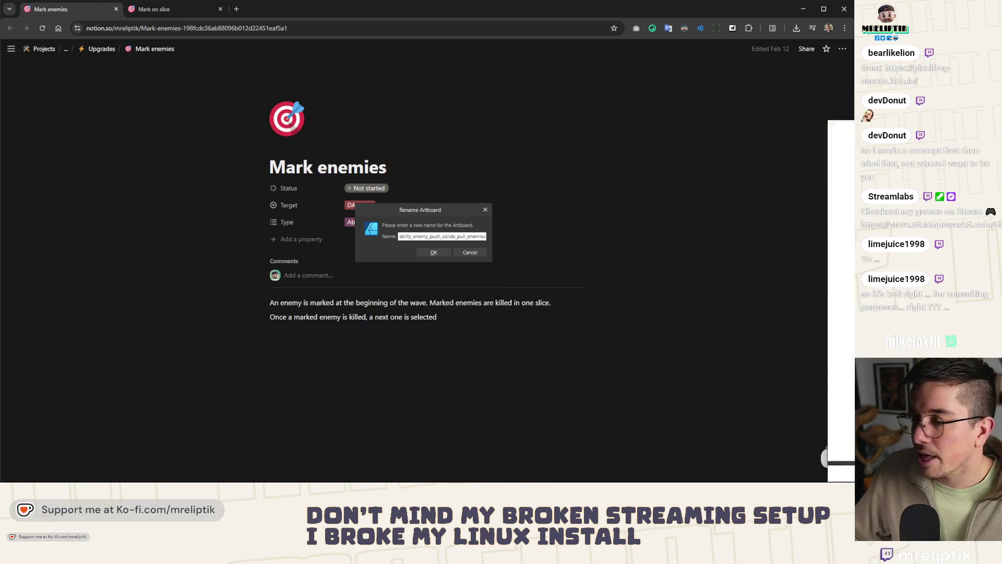
pyautogui.hotkey('ctrl', 'w')
pyautogui.hotkey('ctrl', 'w')
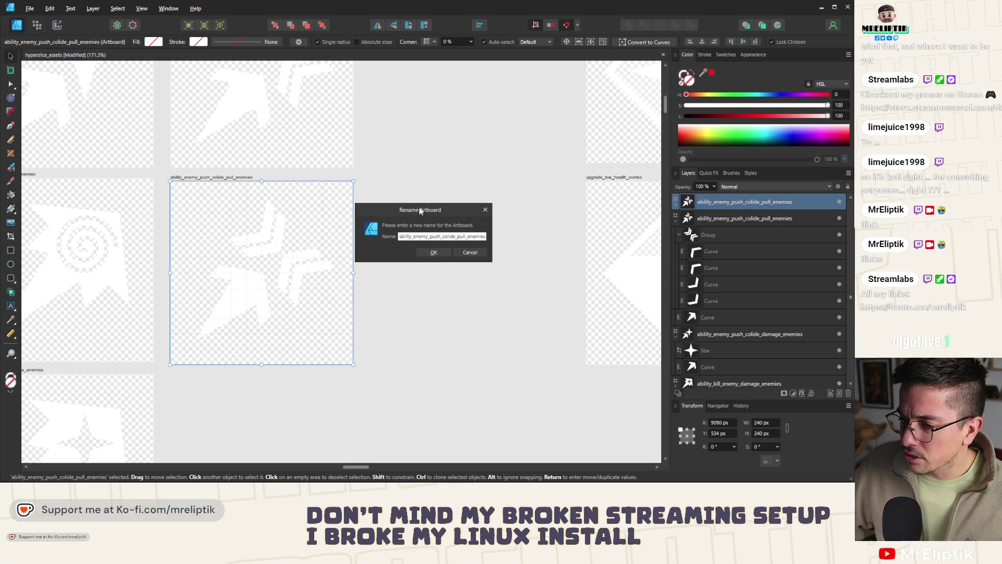
# Rename the duplicated artboard to ability_mark_slice and confirm.
pyautogui.moveTo(420, 211); pyautogui.dragTo(433, 190)
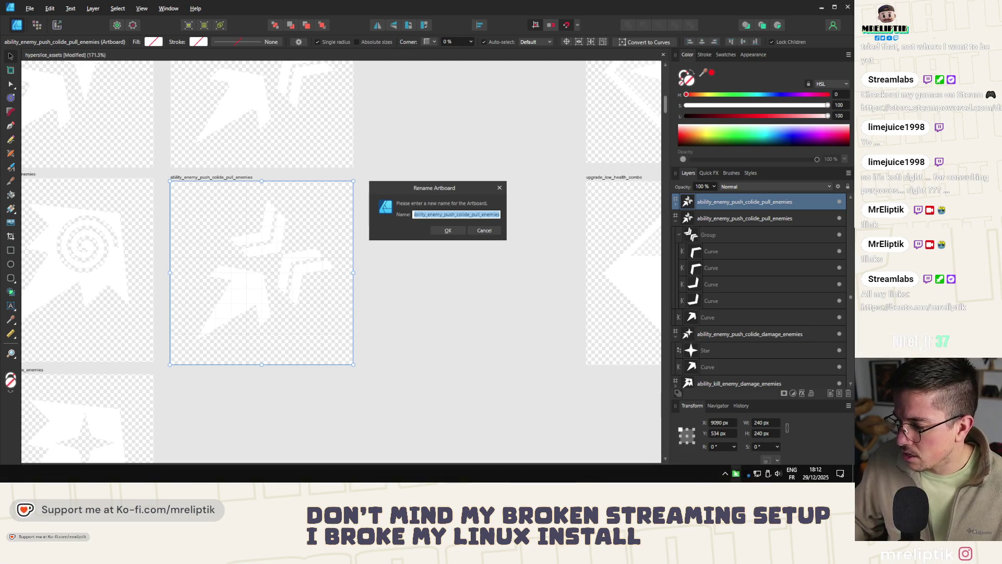
pyautogui.click(725, 475)
pyautogui.click(724, 475)
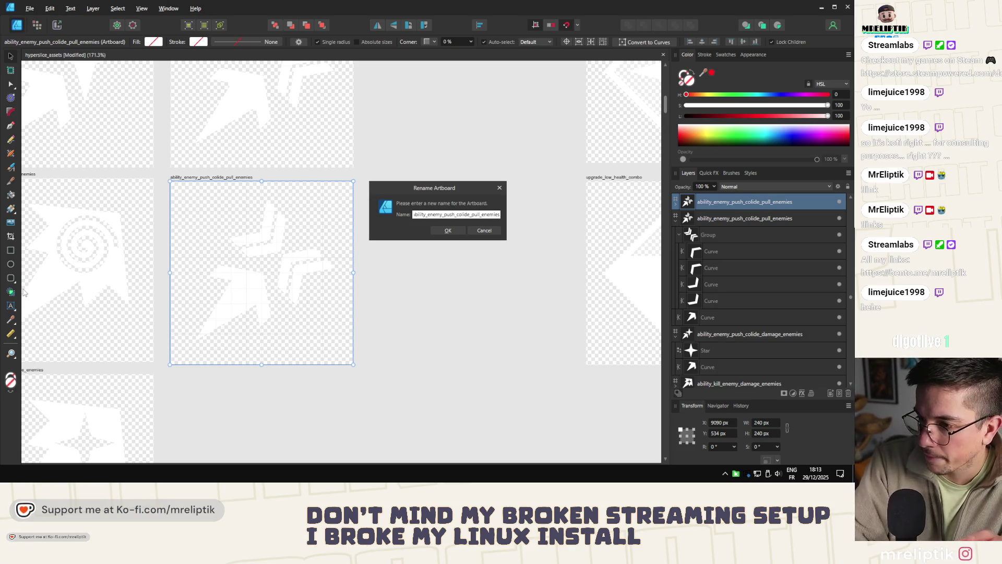
pyautogui.click(425, 224)
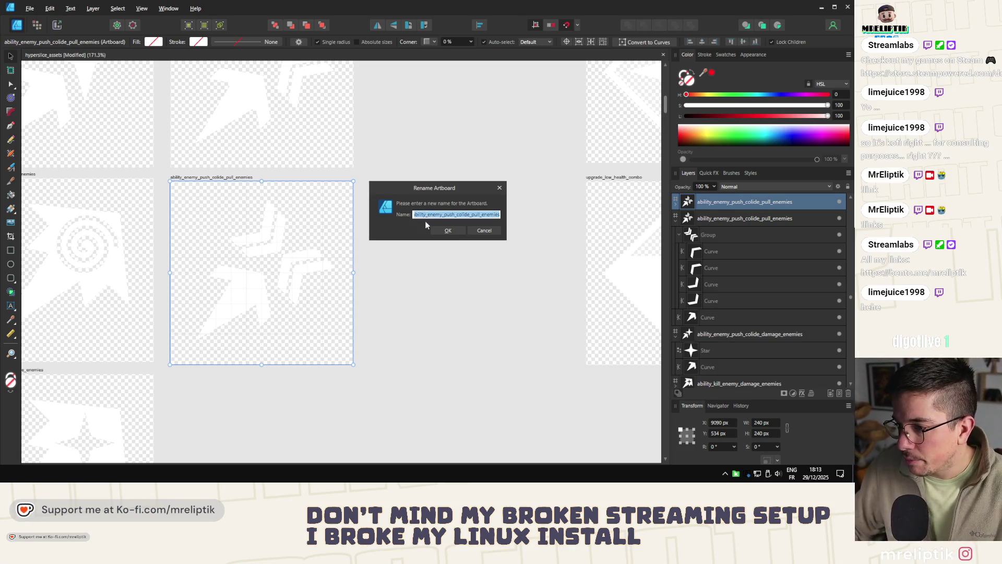
pyautogui.write('ability_')
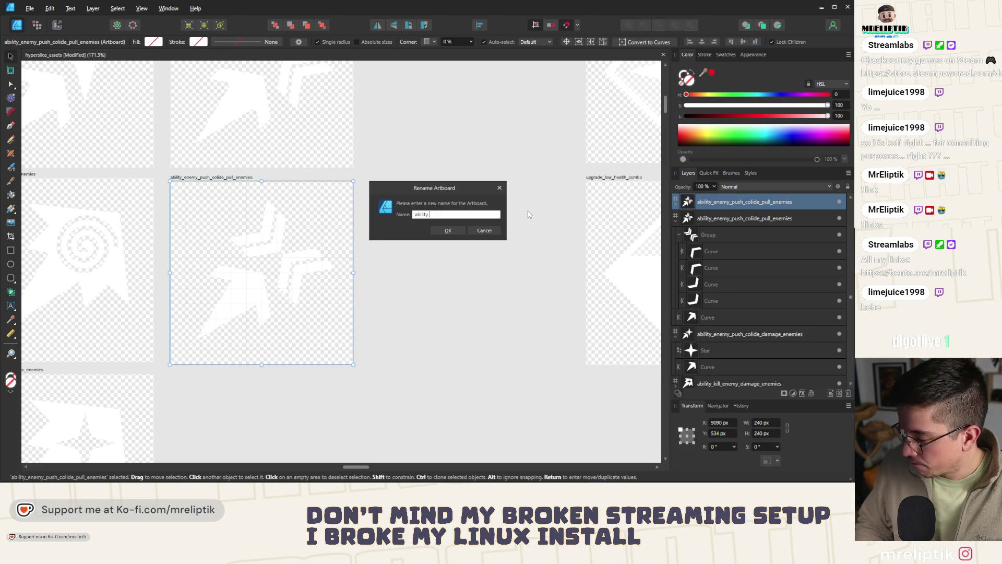
pyautogui.write('slice')
pyautogui.press('Return')
pyautogui.scroll(-3, 320, 204)
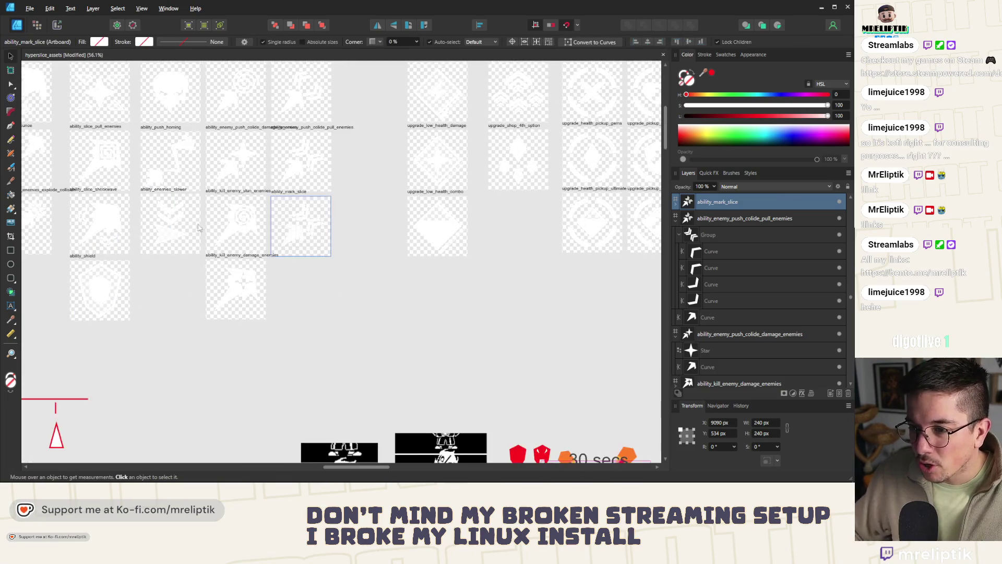
pyautogui.scroll(1, 199, 228)
pyautogui.scroll(-2, 198, 204)
pyautogui.scroll(3, 198, 180)
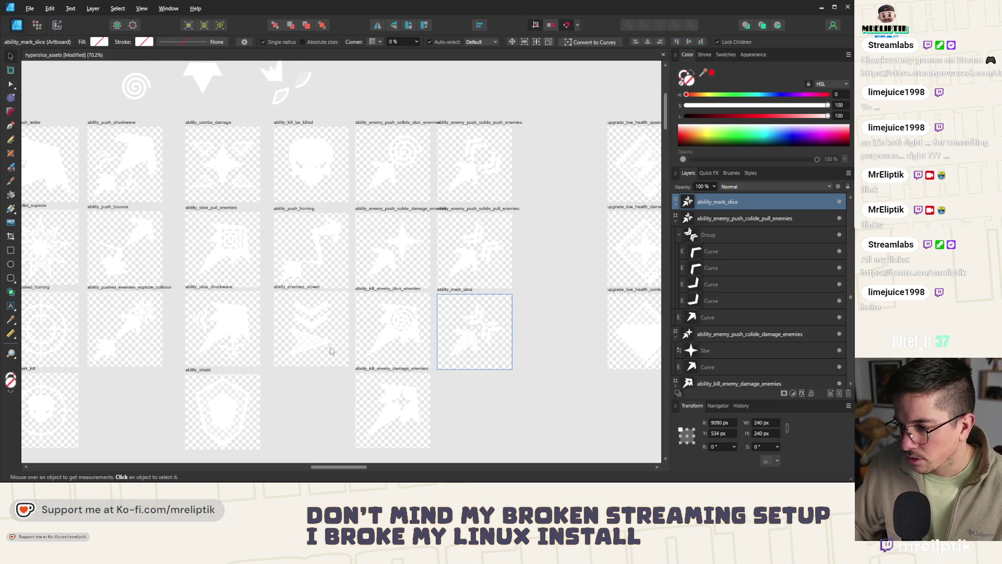
pyautogui.scroll(-2, 242, 222)
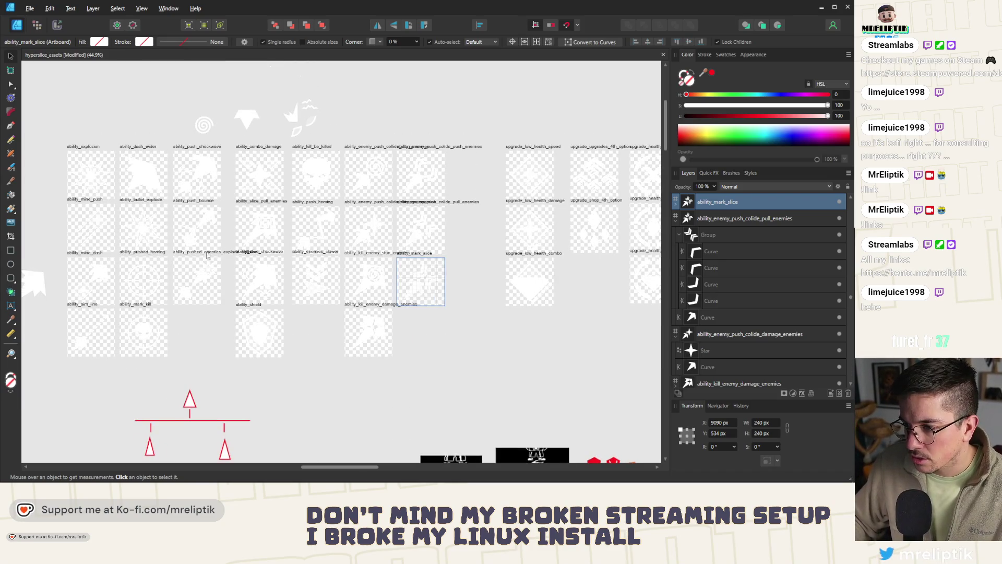
pyautogui.scroll(2, 110, 253)
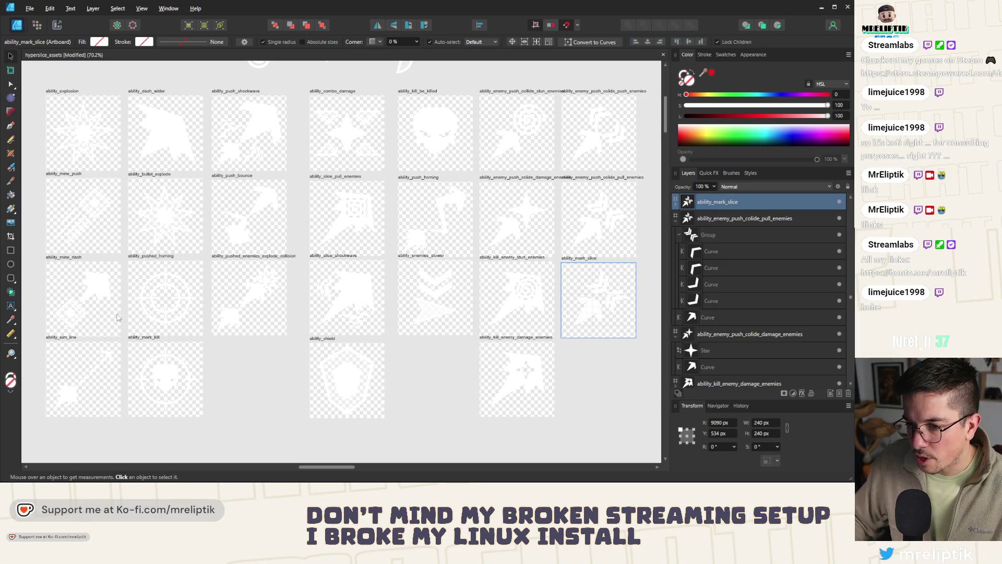
pyautogui.scroll(2, 148, 352)
pyautogui.scroll(-1, 157, 356)
pyautogui.scroll(-1, 182, 368)
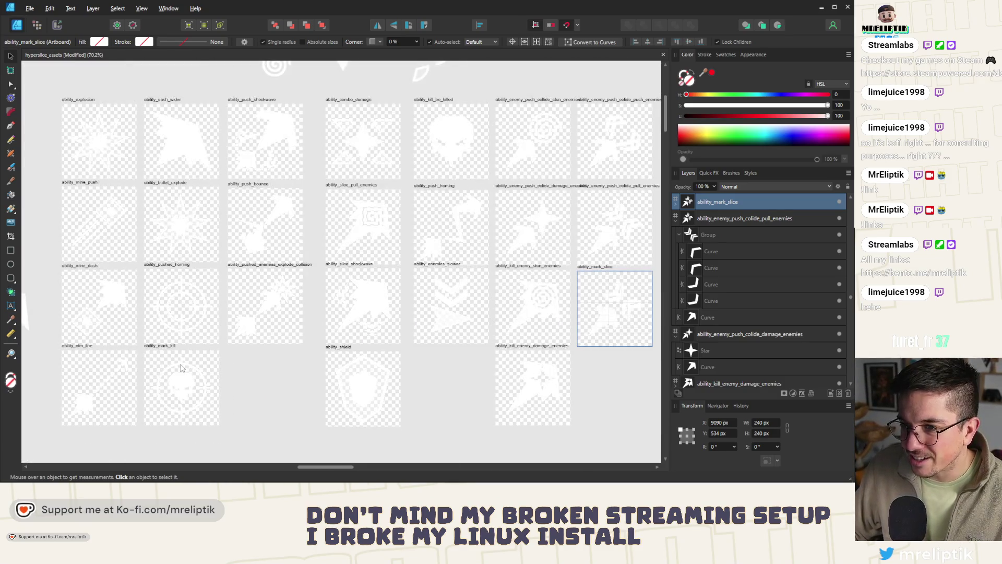
pyautogui.scroll(2, 173, 329)
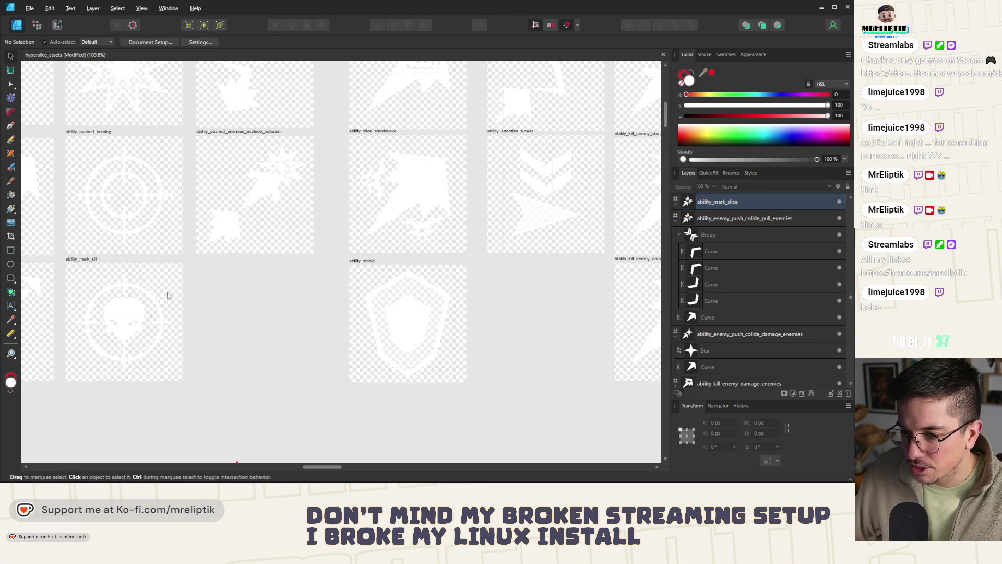
# Copy the crosshair-and-skull emblem from ability_mark_kill into ability_mark_slice.
pyautogui.moveTo(205, 260); pyautogui.dragTo(71, 417)
pyautogui.scroll(-2, 74, 274)
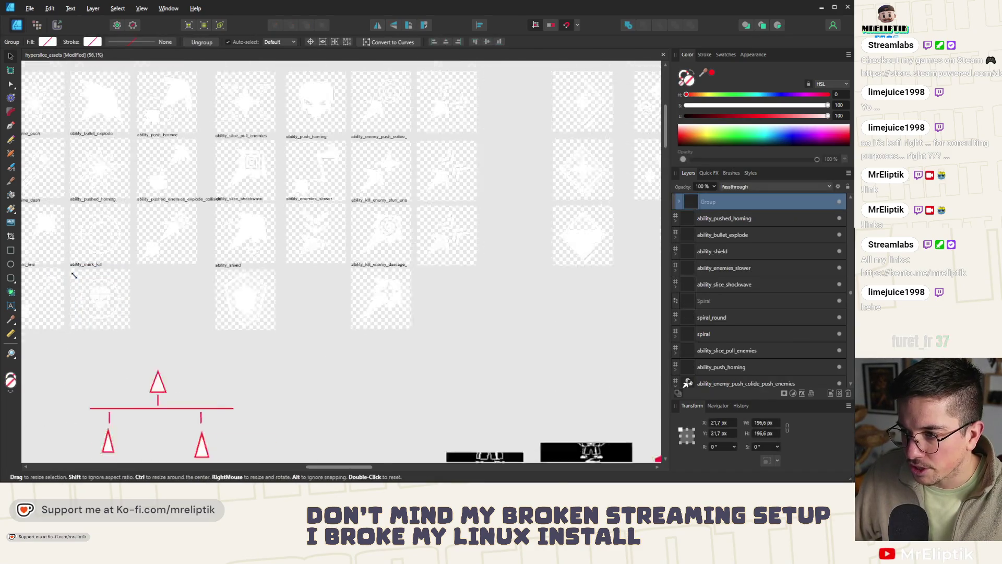
pyautogui.scroll(2, 402, 291)
pyautogui.click(389, 263)
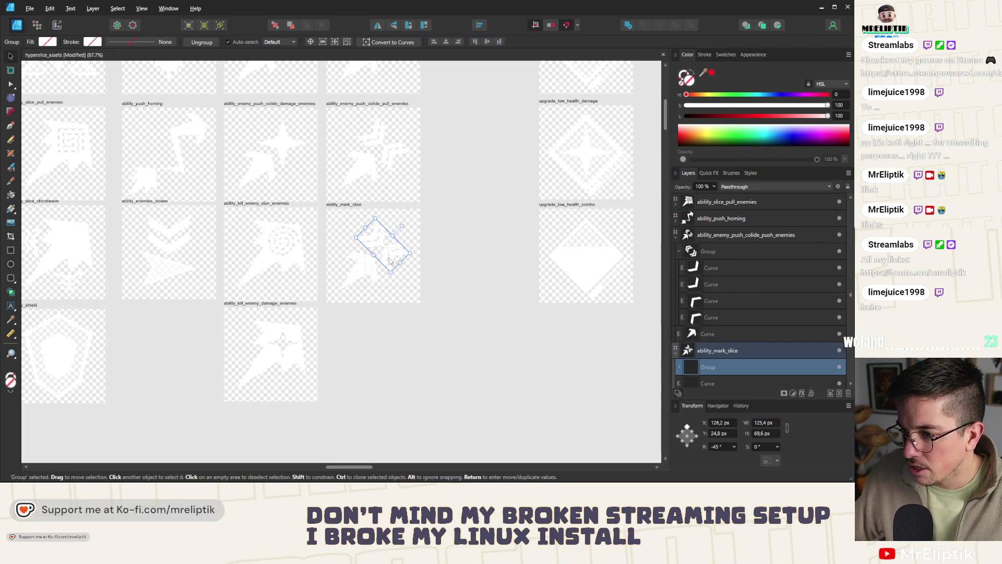
pyautogui.hotkey('ctrl', 'z')
pyautogui.hotkey('ctrl', 'z')
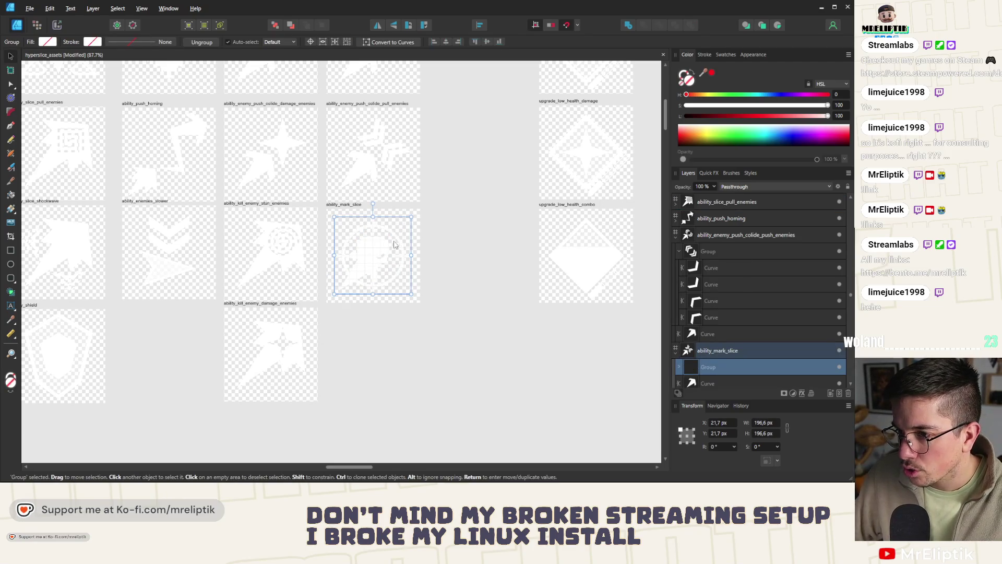
pyautogui.scroll(-3, 395, 245)
pyautogui.scroll(2, 157, 237)
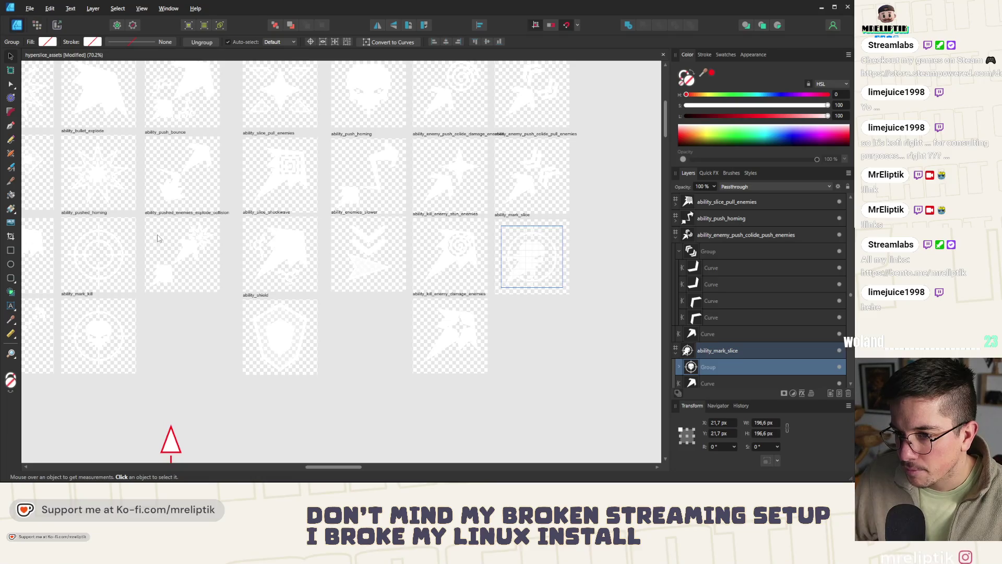
pyautogui.scroll(-2, 157, 237)
pyautogui.scroll(3, 183, 224)
pyautogui.click(185, 218)
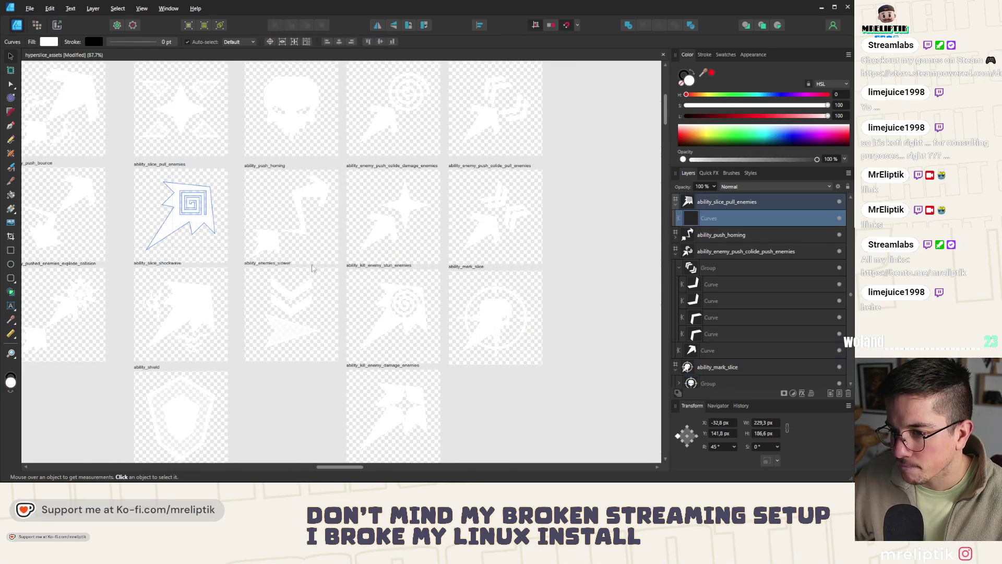
pyautogui.scroll(-2, 311, 268)
pyautogui.scroll(2, 376, 313)
# Paste the spiral arrow into ability_mark_slice, shrink it inside the crosshair and delete the old arrow.
pyautogui.click(324, 227)
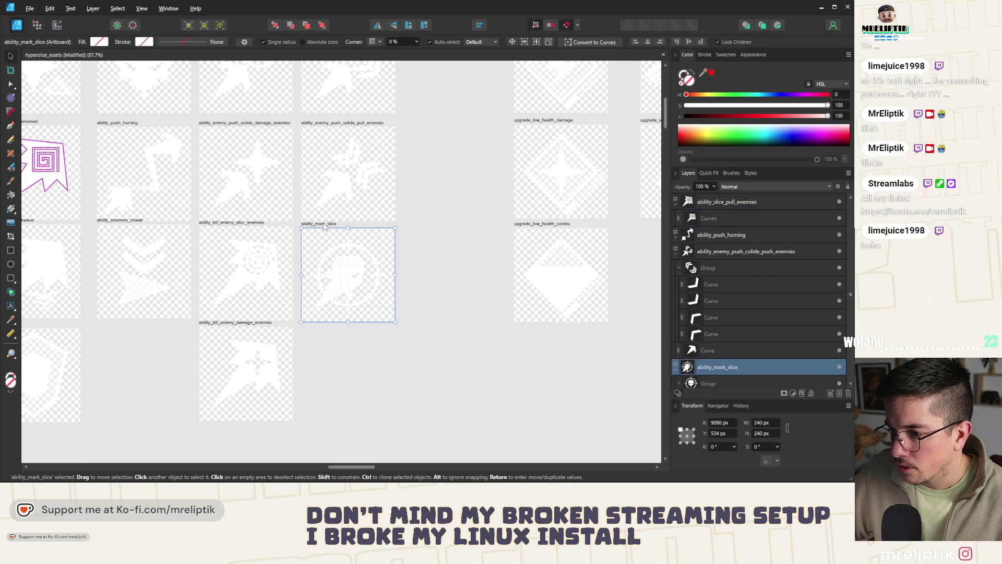
pyautogui.hotkey('ctrl', 'v')
pyautogui.scroll(4, 342, 286)
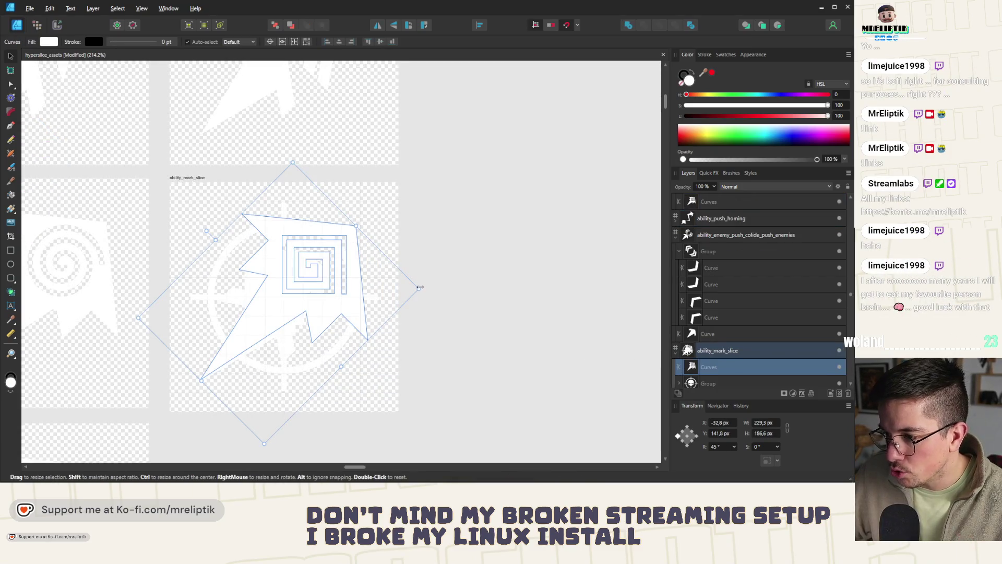
pyautogui.moveTo(418, 287); pyautogui.dragTo(365, 288)
pyautogui.click(200, 363)
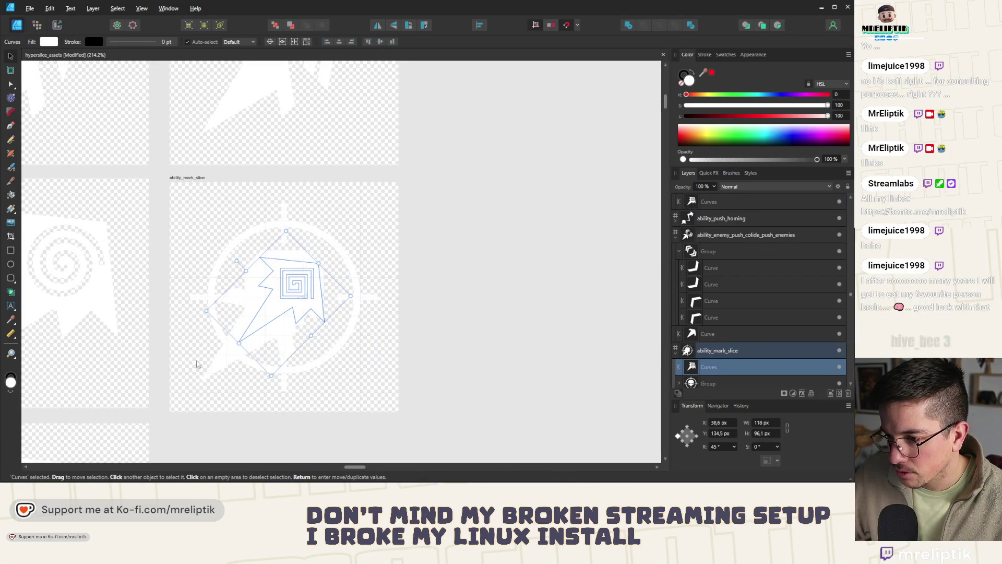
pyautogui.click(211, 363)
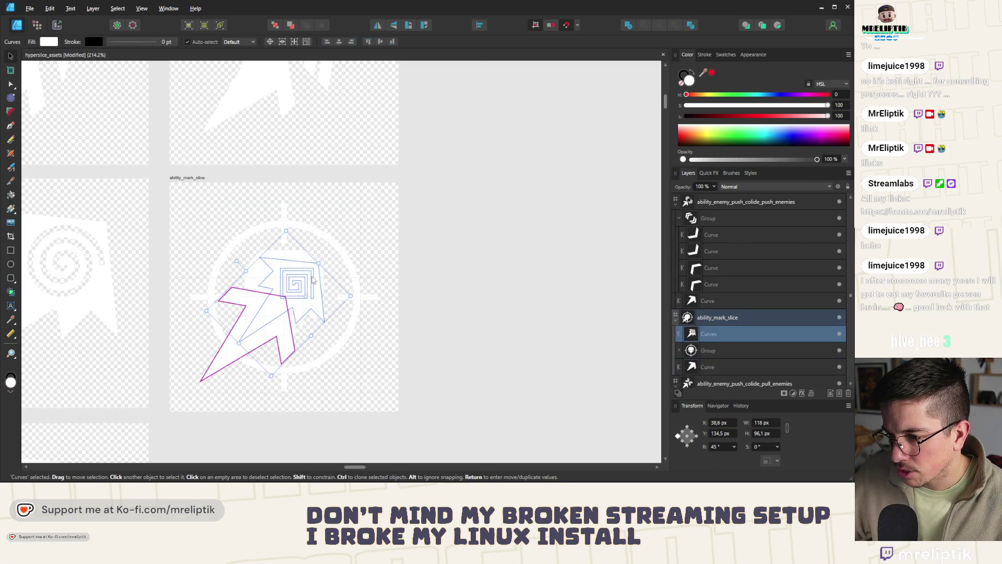
pyautogui.click(210, 374)
pyautogui.press('Delete')
# Remove the skull from the crosshair emblem, keeping the ring itself.
pyautogui.click(287, 281)
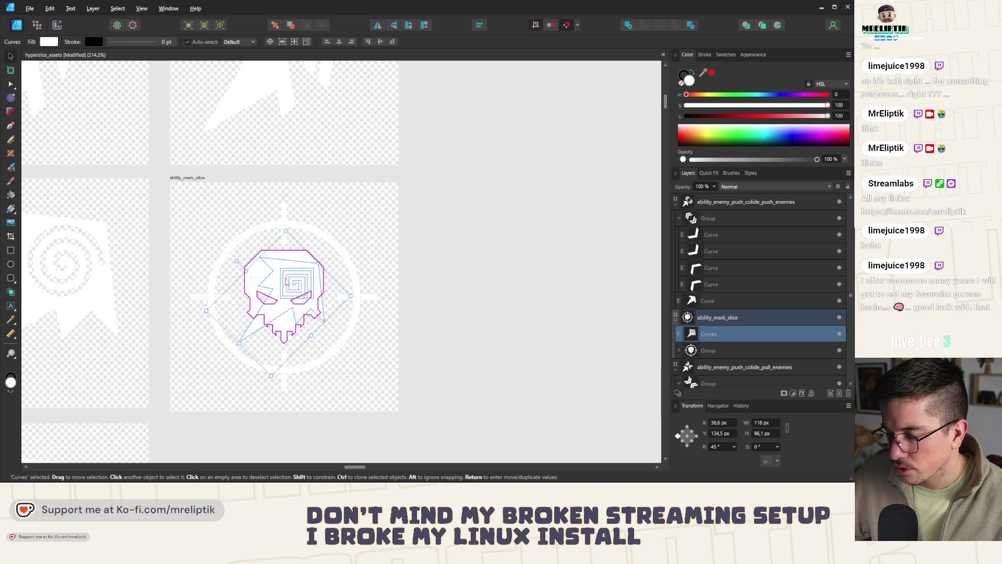
pyautogui.click(259, 277)
pyautogui.press('Delete')
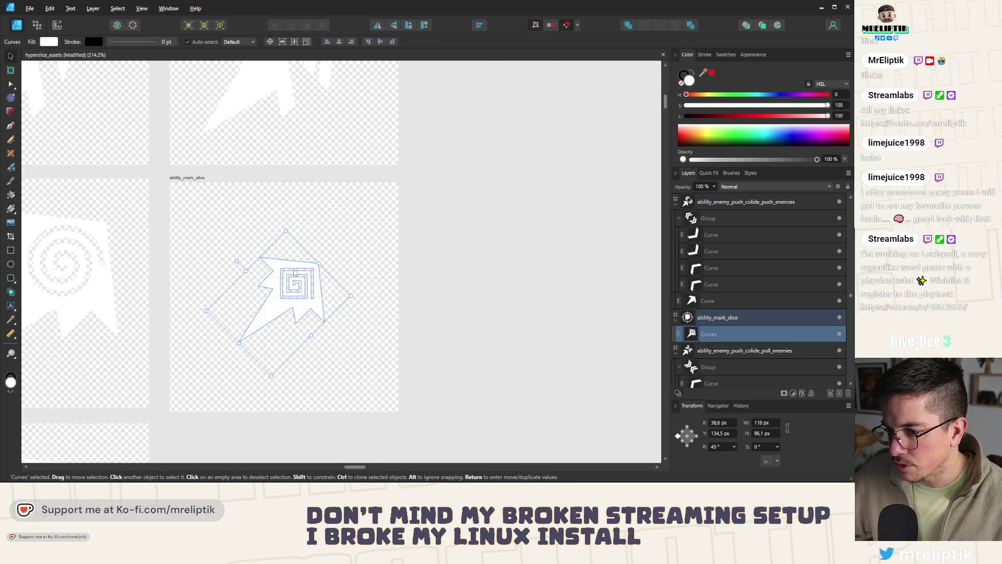
pyautogui.scroll(2, 294, 272)
pyautogui.hotkey('ctrl', 'z')
pyautogui.hotkey('ctrl', 'z')
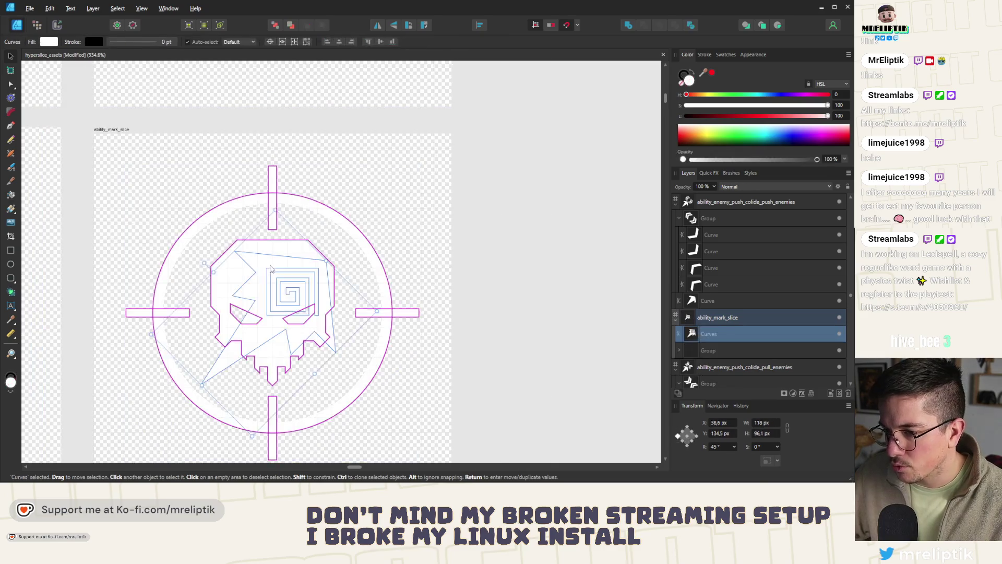
pyautogui.click(270, 268)
pyautogui.press('a')
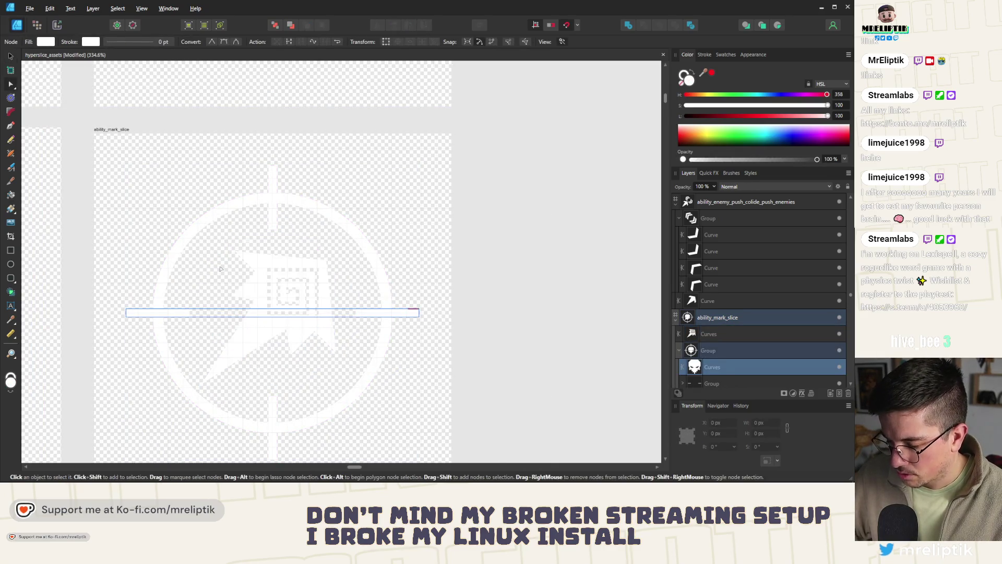
pyautogui.press('Delete')
pyautogui.press('v')
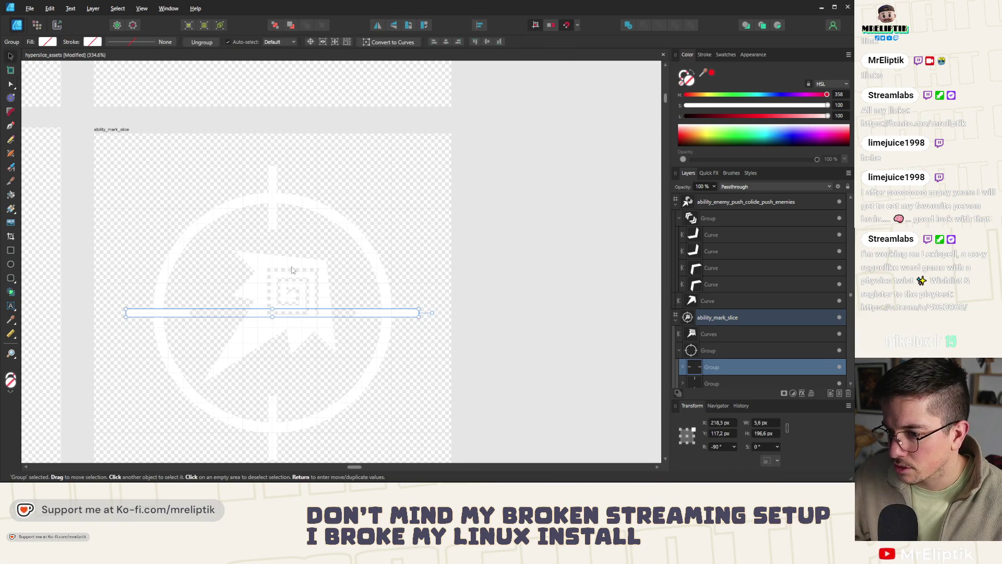
pyautogui.scroll(3, 292, 270)
# Delete the spiral's nodes so the arrow becomes a single plain curve.
pyautogui.click(230, 241)
pyautogui.press('a')
pyautogui.moveTo(199, 234); pyautogui.dragTo(348, 380)
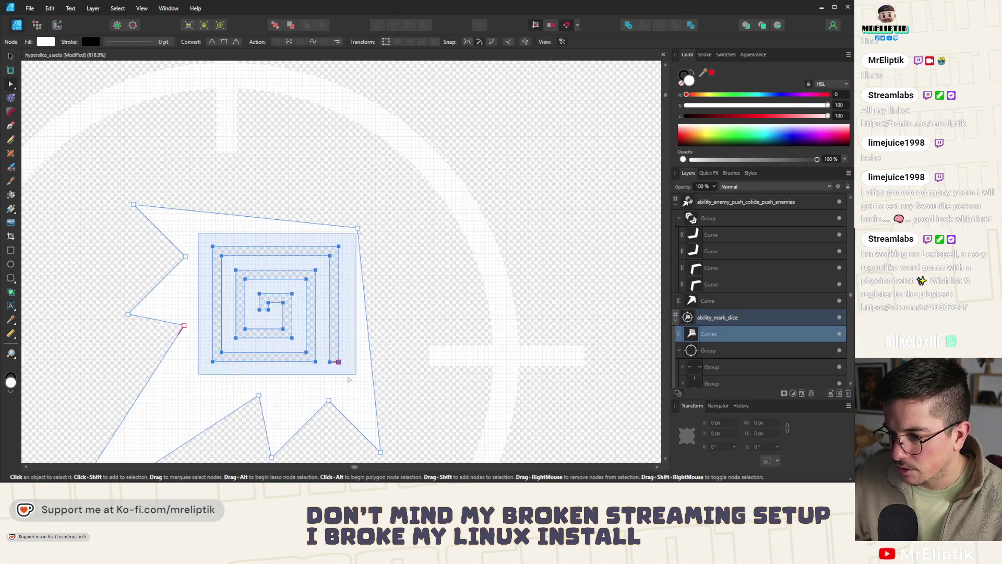
pyautogui.press('Delete')
pyautogui.scroll(-5, 406, 209)
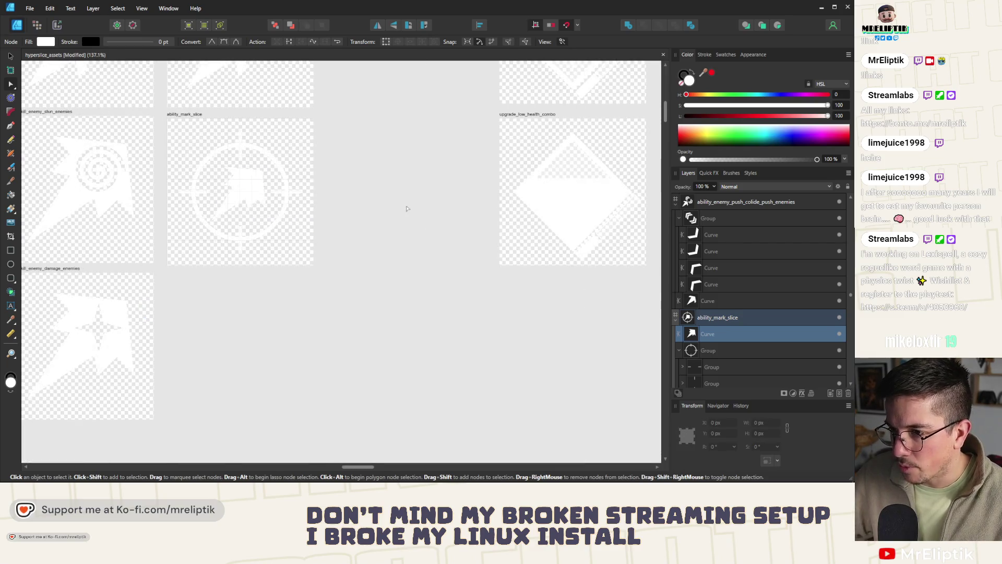
pyautogui.click(407, 208)
pyautogui.scroll(-2, 248, 189)
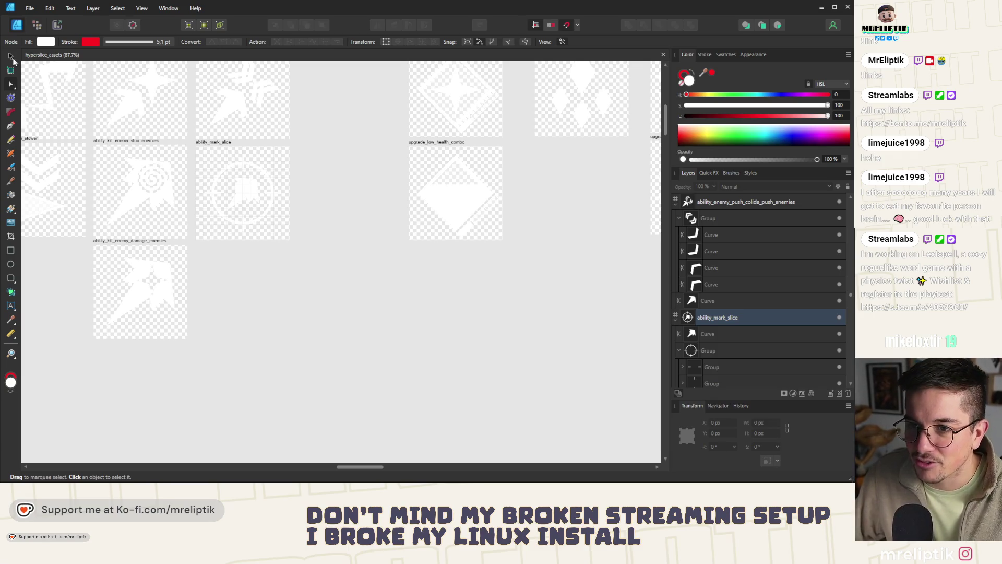
# Ctrl-drag a copy of ability_mark_slice below the original at Y 787 px.
pyautogui.click(11, 55)
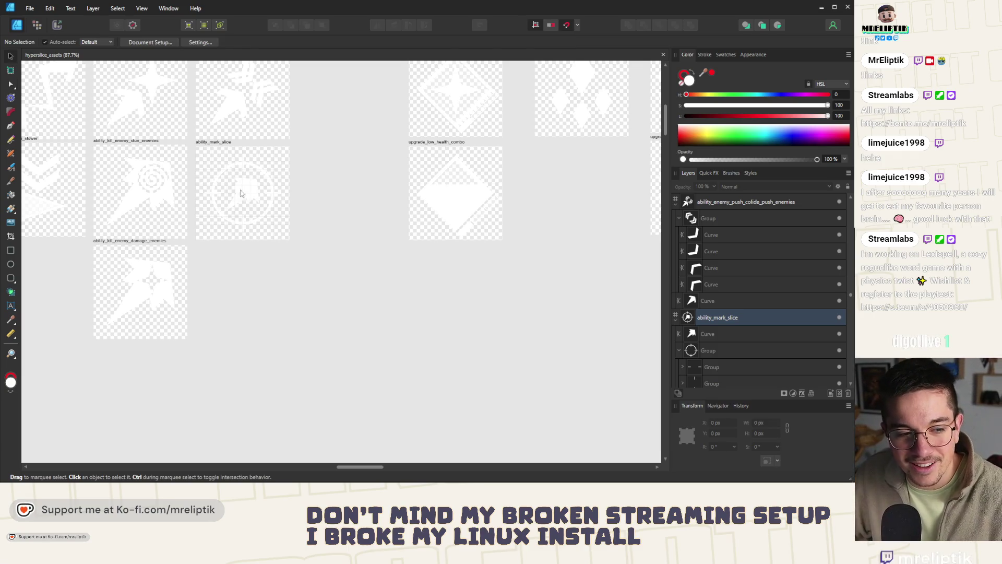
pyautogui.keyDown('ctrl'); pyautogui.scroll(3, 241, 193); pyautogui.keyUp('ctrl')
pyautogui.click(188, 110)
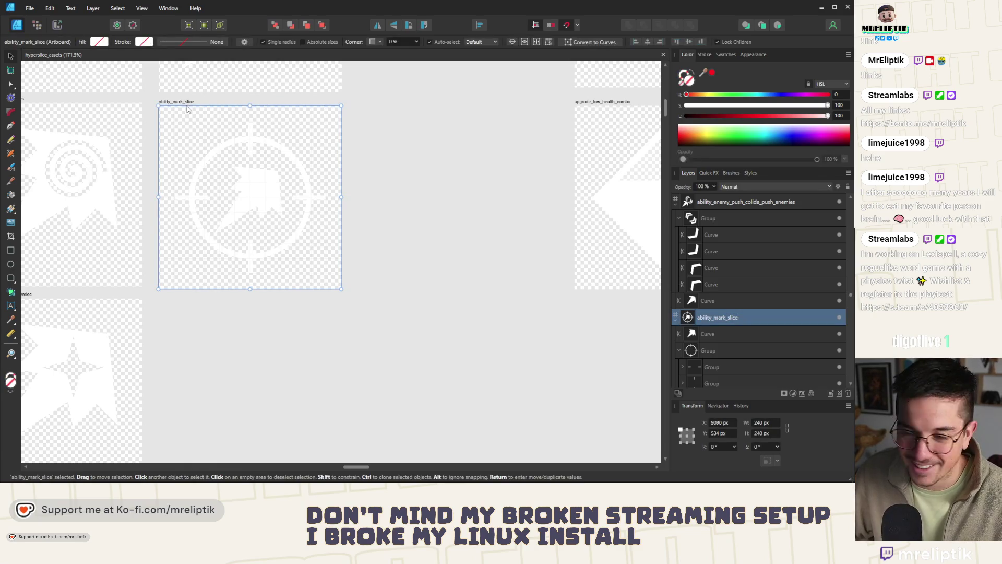
pyautogui.keyDown('ctrl'); pyautogui.moveTo(189, 110); pyautogui.dragTo(206, 297); pyautogui.keyUp('ctrl')
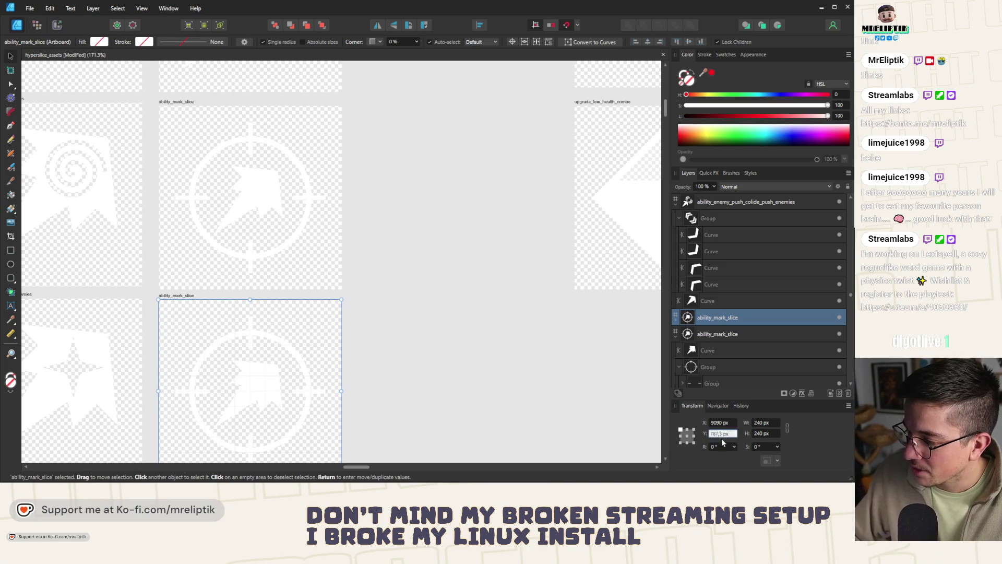
pyautogui.write('787')
pyautogui.press('Return')
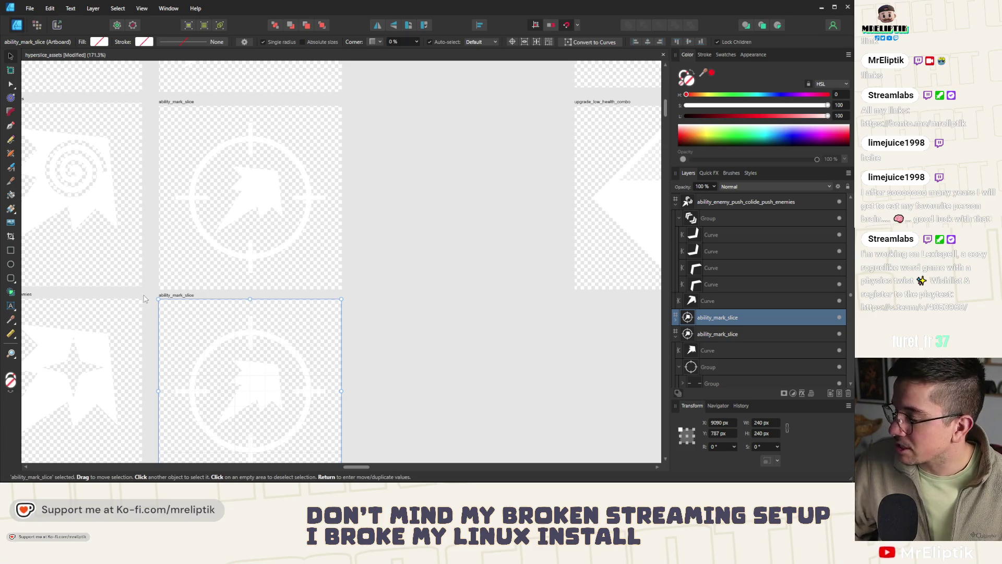
pyautogui.scroll(-4, 389, 183)
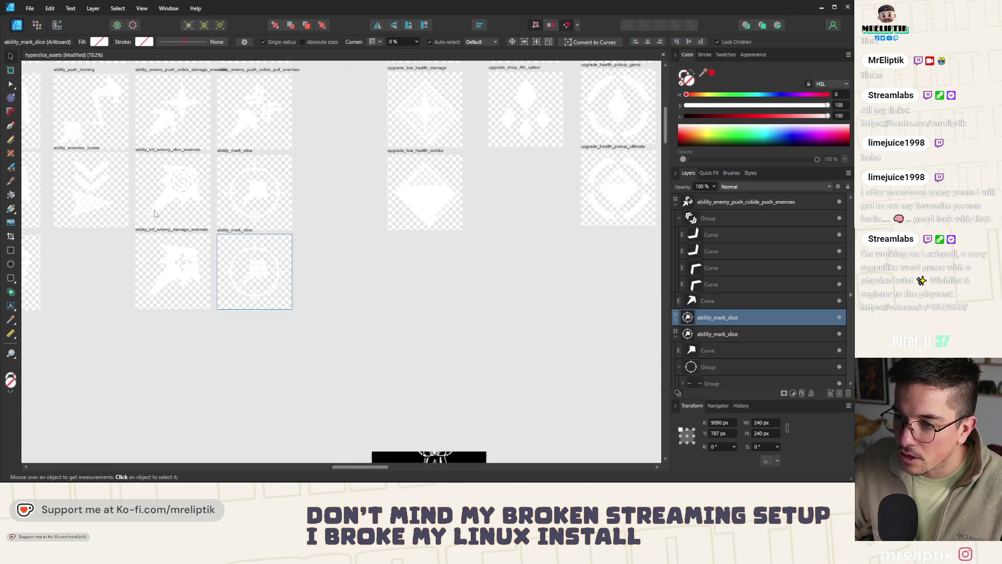
pyautogui.scroll(-2, 284, 230)
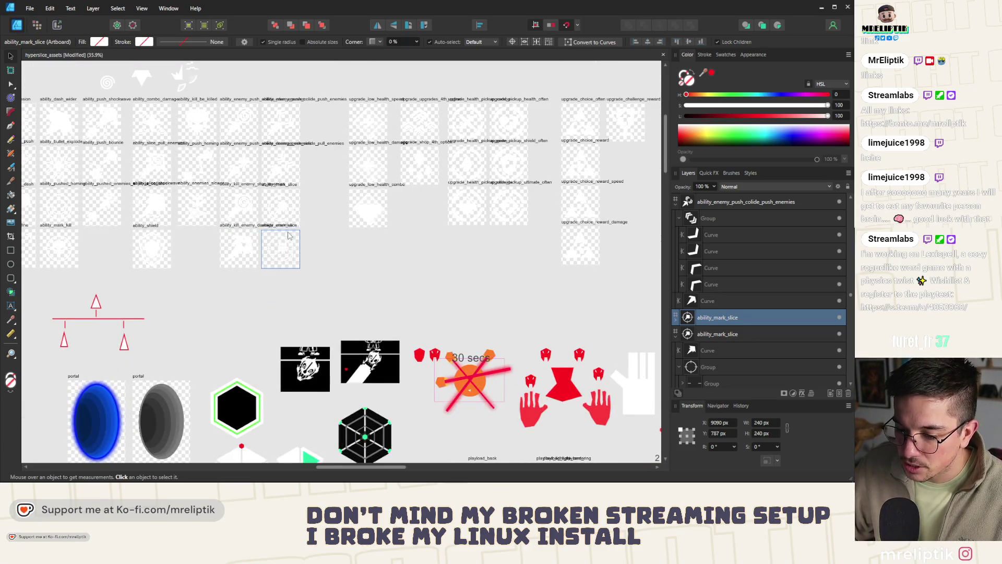
pyautogui.scroll(-2, 166, 266)
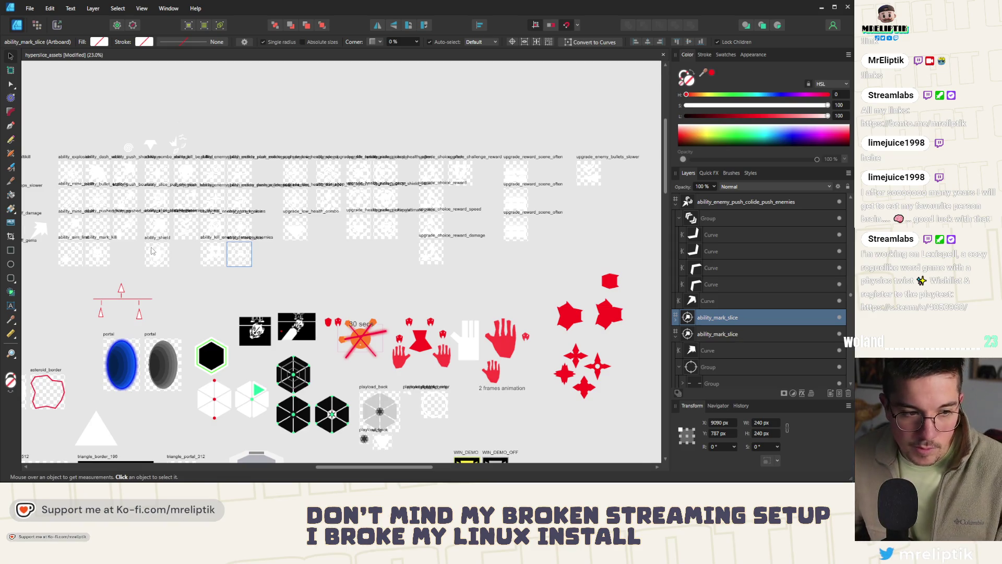
pyautogui.scroll(1, 152, 251)
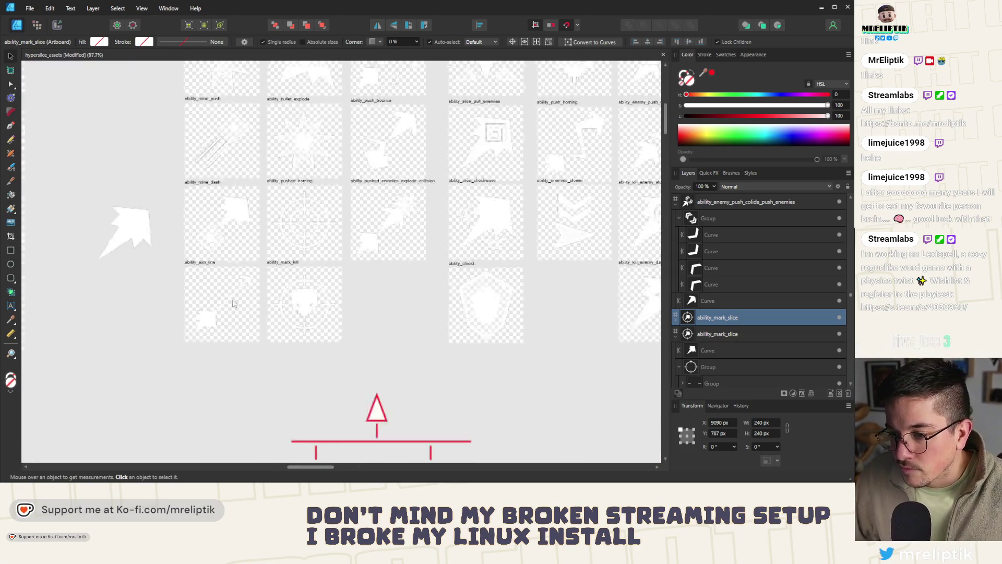
pyautogui.scroll(3, 180, 282)
pyautogui.scroll(-3, 372, 262)
pyautogui.scroll(4, 220, 315)
pyautogui.scroll(-3, 235, 290)
pyautogui.scroll(2, 256, 263)
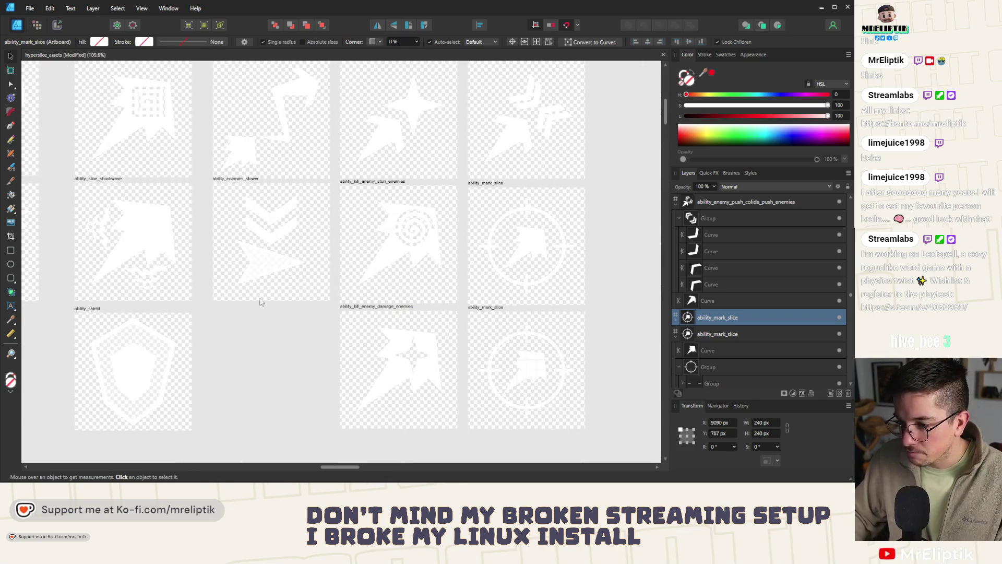
pyautogui.scroll(-3, 256, 262)
pyautogui.scroll(4, 206, 273)
pyautogui.click(235, 283)
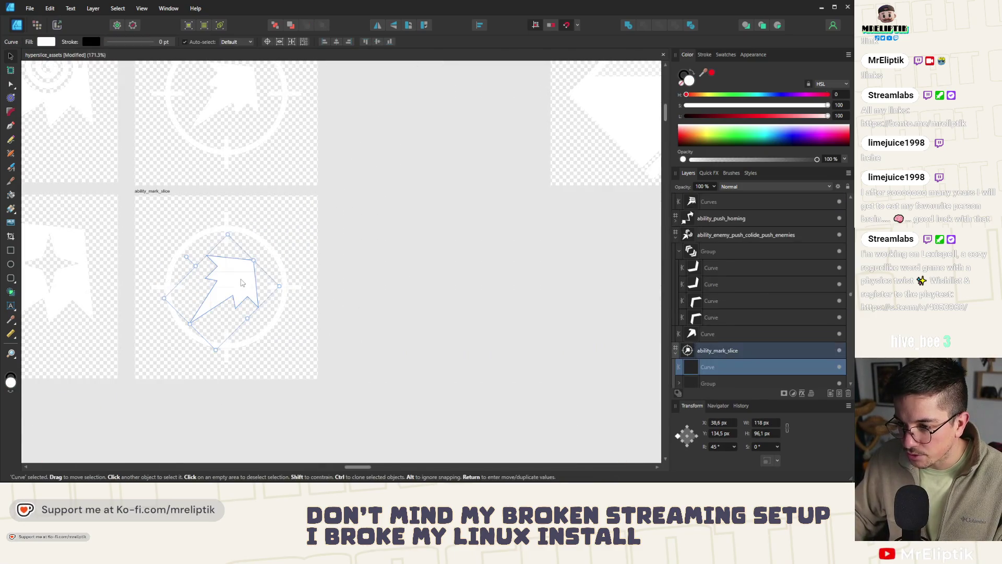
# Swap in a plain arrowhead, rotate it -45° and move it up into the crosshair.
pyautogui.hotkey('ctrl', 'z')
pyautogui.scroll(2, 235, 288)
pyautogui.scroll(1, 235, 290)
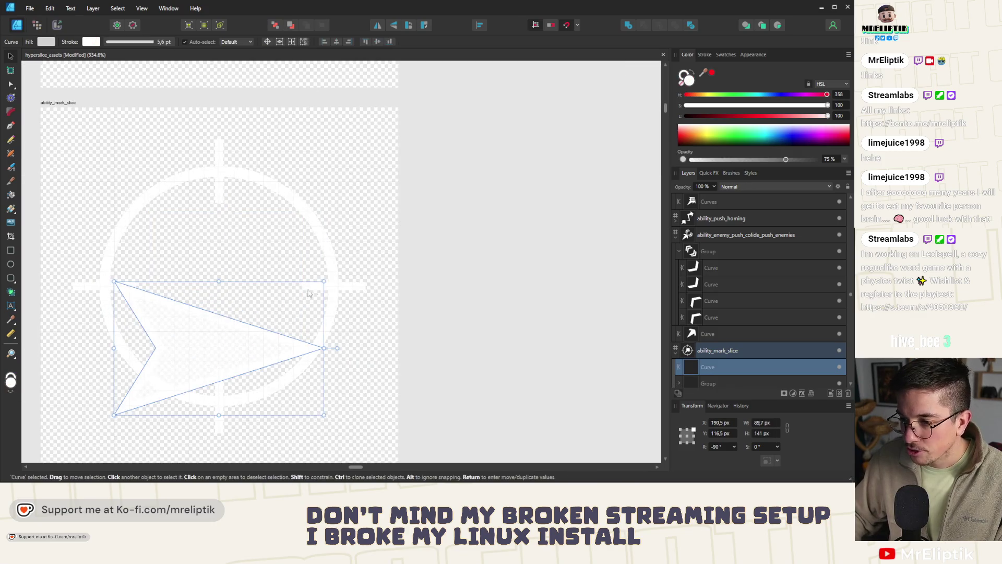
pyautogui.moveTo(337, 347); pyautogui.dragTo(350, 332)
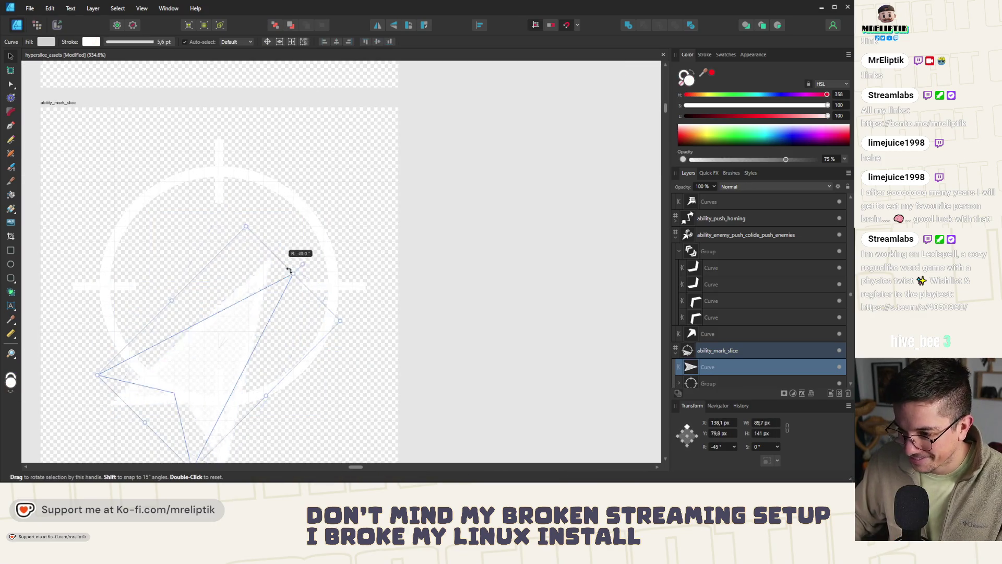
pyautogui.moveTo(229, 321); pyautogui.dragTo(230, 258)
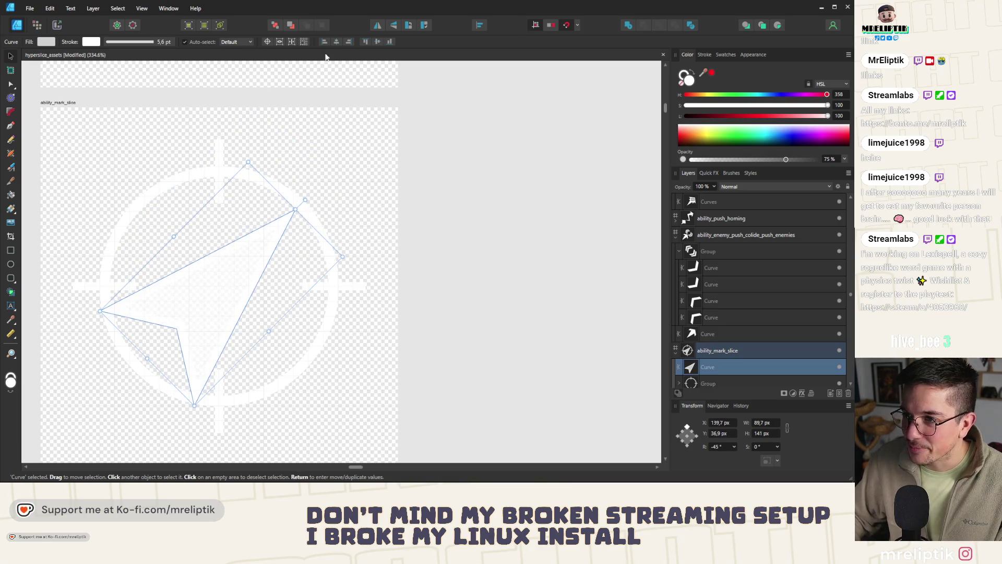
pyautogui.hotkey('shift', 'Up')
pyautogui.hotkey('shift', 'Right')
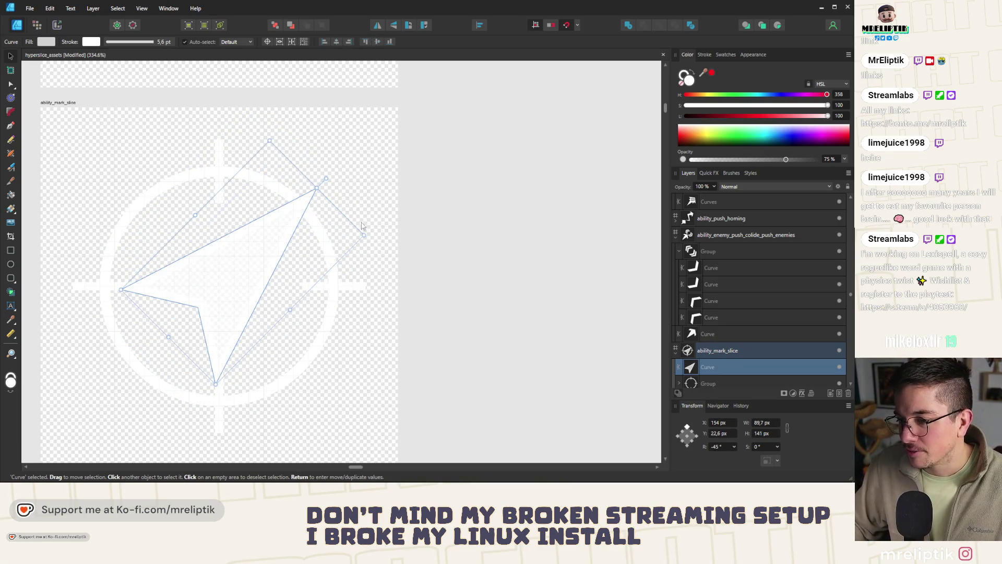
# Resize and centre the arrowhead within the crosshair ring, then deselect it.
pyautogui.moveTo(366, 235); pyautogui.dragTo(323, 253)
pyautogui.moveTo(233, 274); pyautogui.dragTo(209, 295)
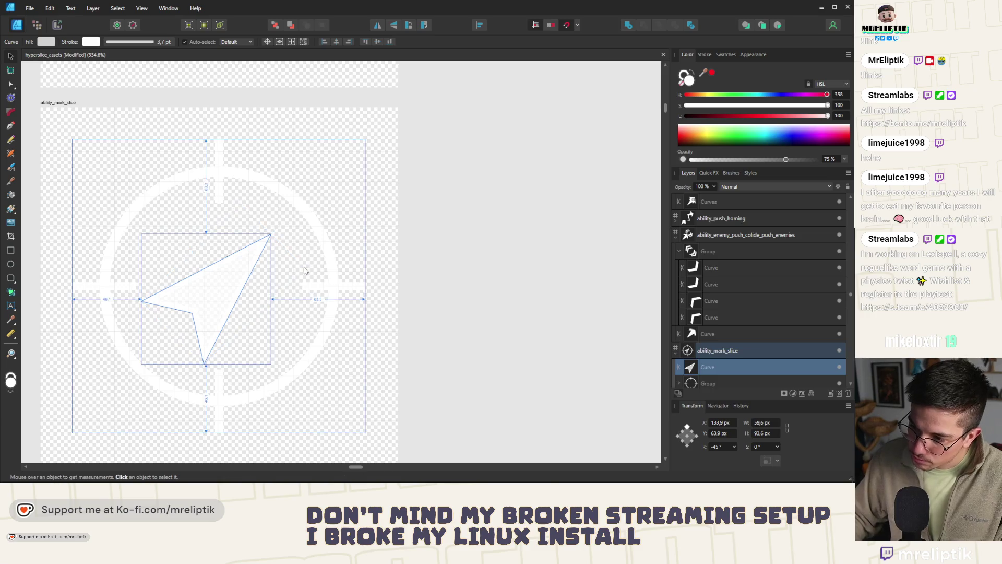
pyautogui.moveTo(303, 267); pyautogui.dragTo(313, 261)
pyautogui.moveTo(225, 273); pyautogui.dragTo(225, 271)
pyautogui.scroll(-5, 224, 271)
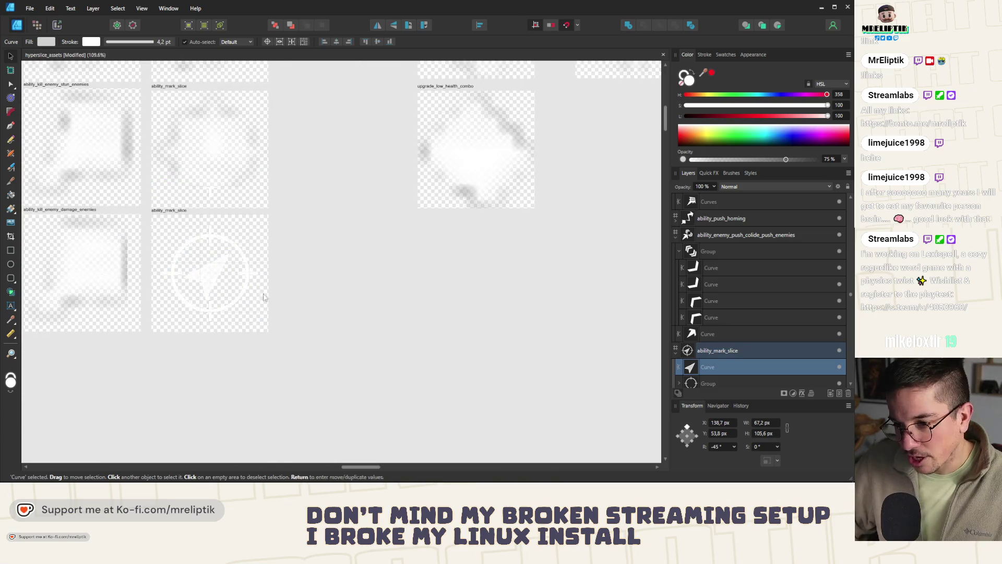
pyautogui.hotkey('ctrl', 'd')
pyautogui.doubleClick(174, 208)
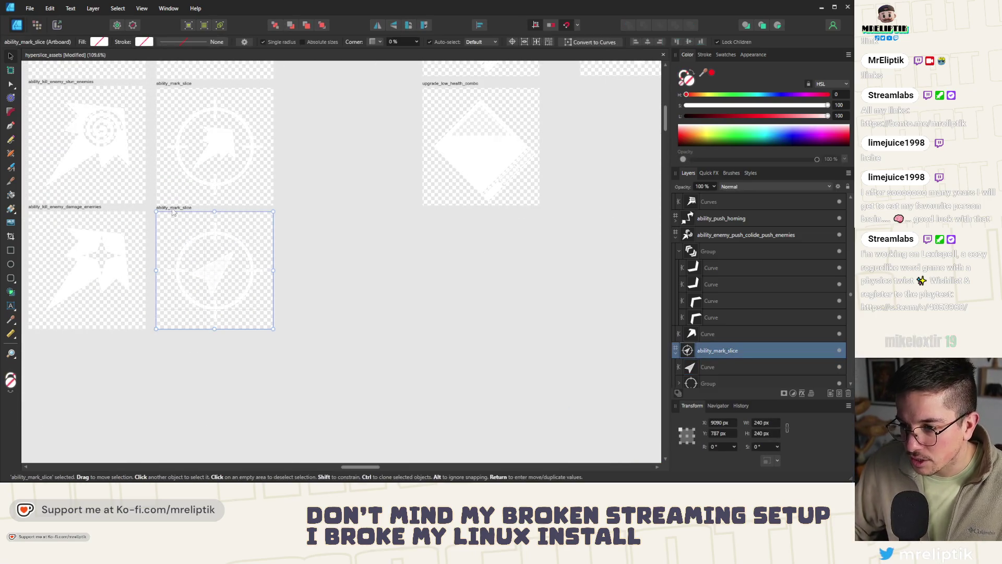
# Rename the copied artboard to ability_mark_enemies and save the document.
pyautogui.doubleClick(444, 236)
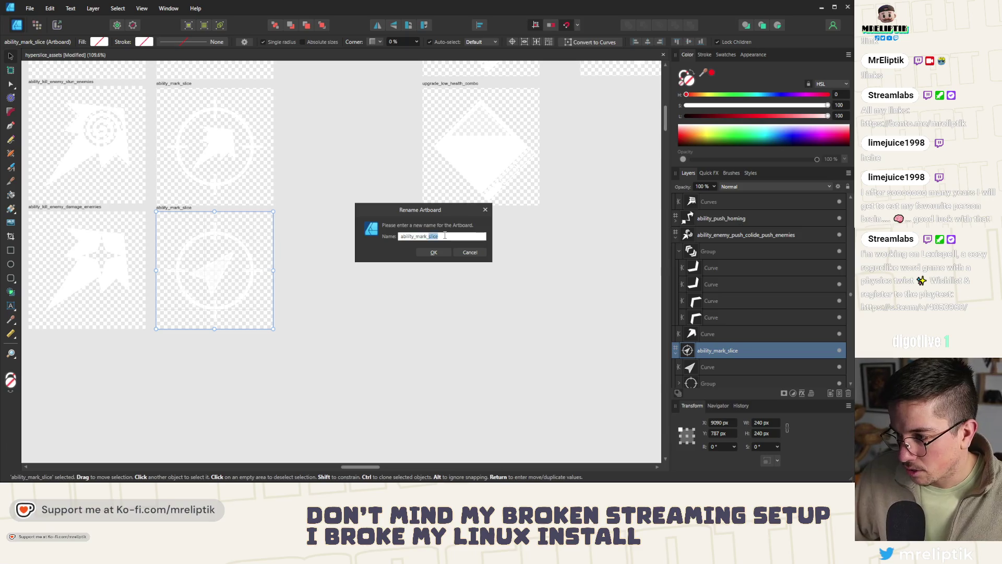
pyautogui.write('enem')
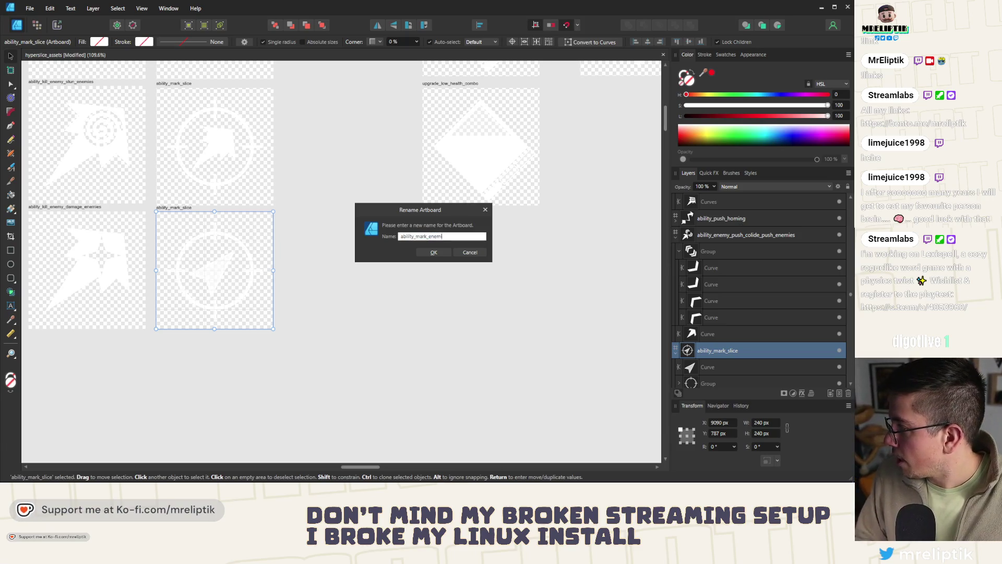
pyautogui.press('Return')
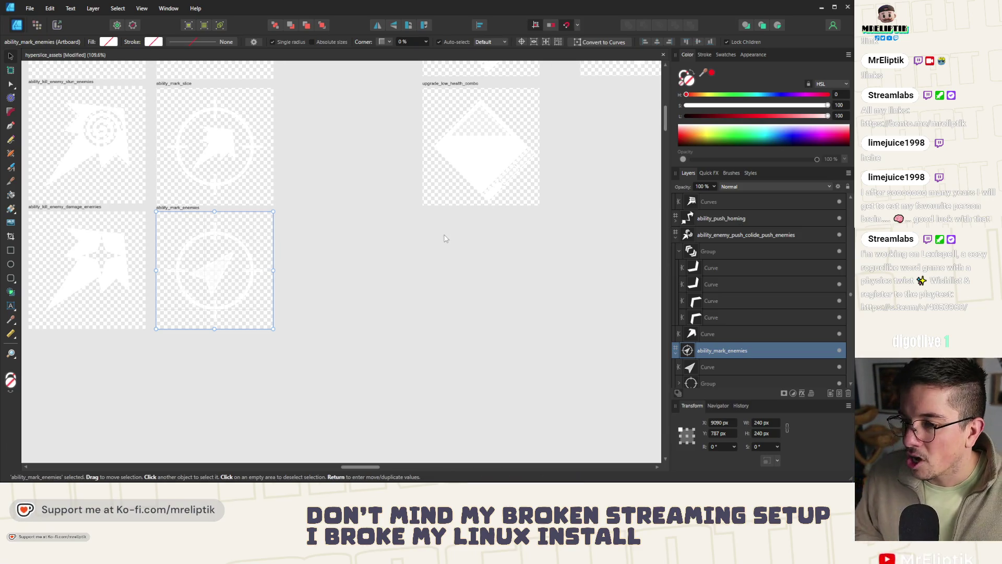
pyautogui.hotkey('ctrl', 's')
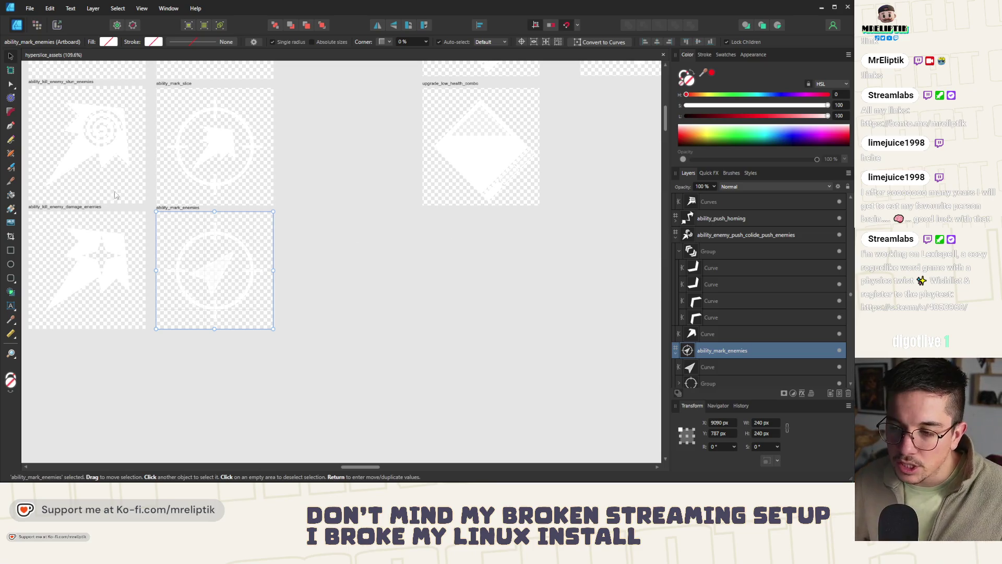
pyautogui.click(331, 255)
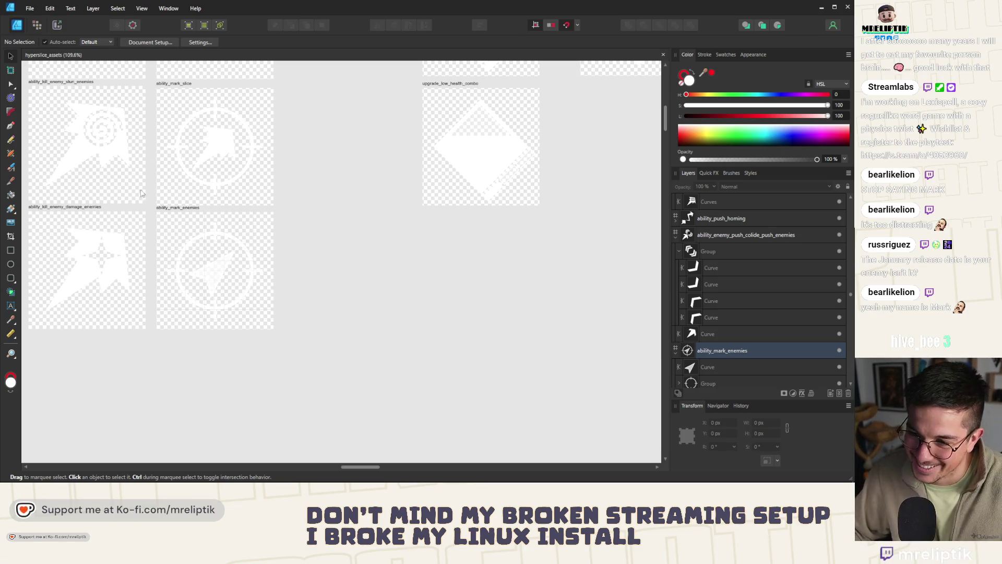
pyautogui.click(176, 208)
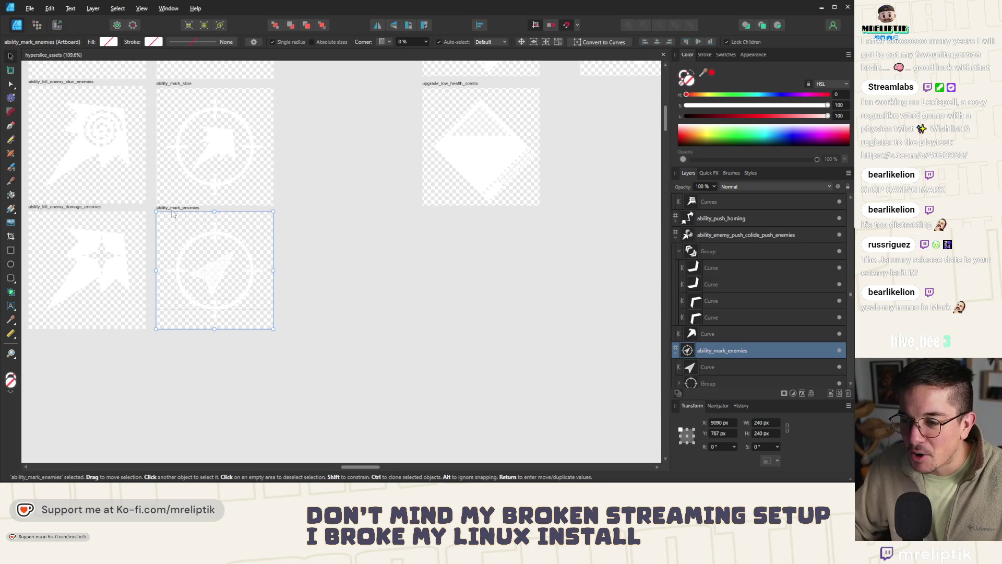
# Duplicate the ability_mark_enemies artboard below, move the stun icon shapes aside, and delete the copy's arrow.
pyautogui.moveTo(173, 213); pyautogui.dragTo(163, 341)
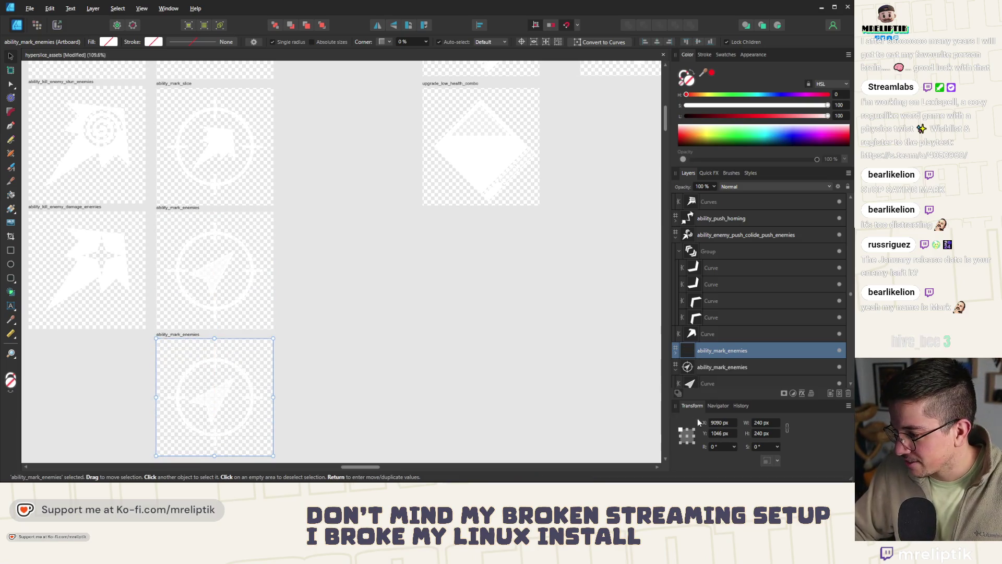
pyautogui.scroll(-5, 183, 278)
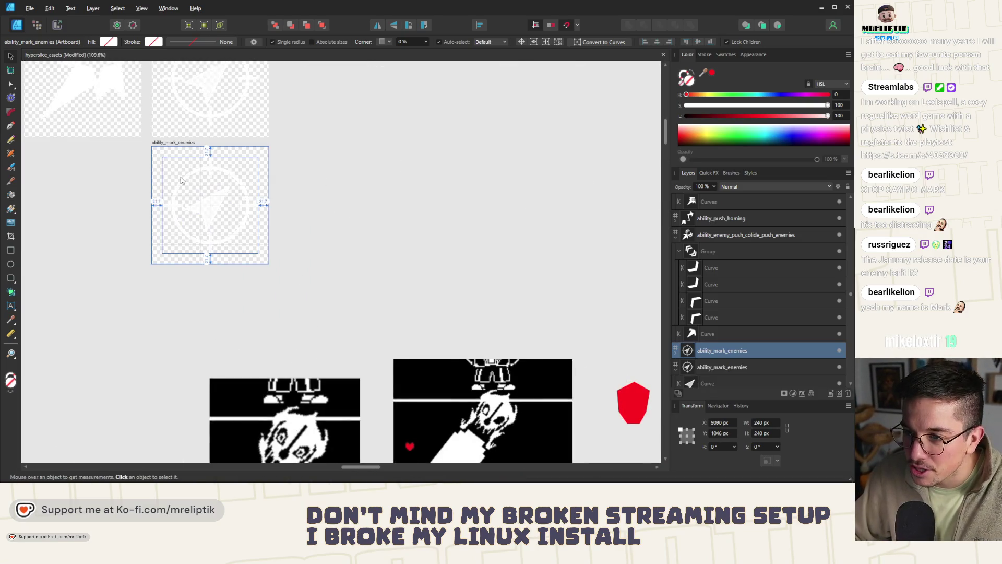
pyautogui.scroll(2, 180, 178)
pyautogui.click(243, 241)
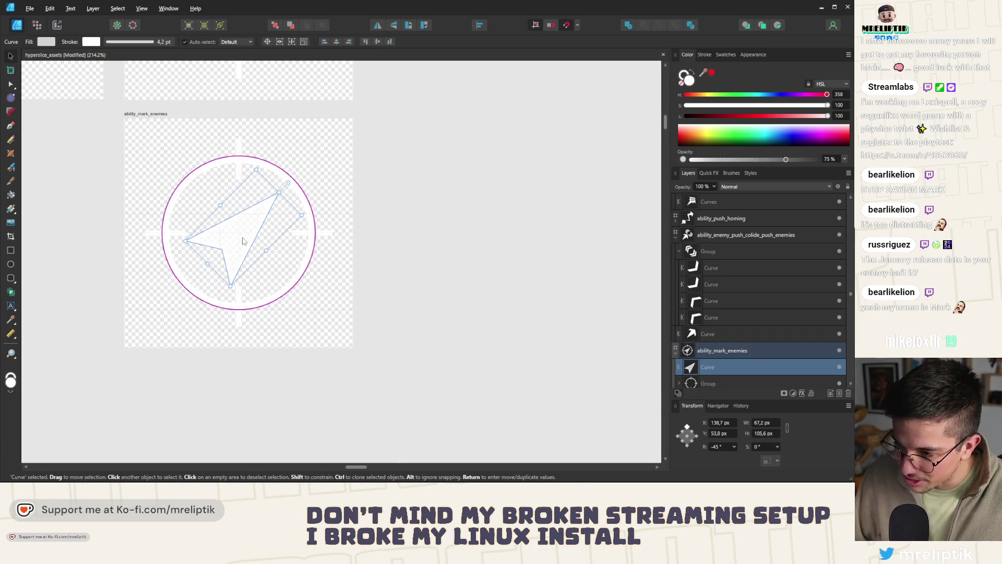
pyautogui.scroll(-3, 243, 241)
pyautogui.scroll(-1, 385, 234)
pyautogui.scroll(-1, 385, 234)
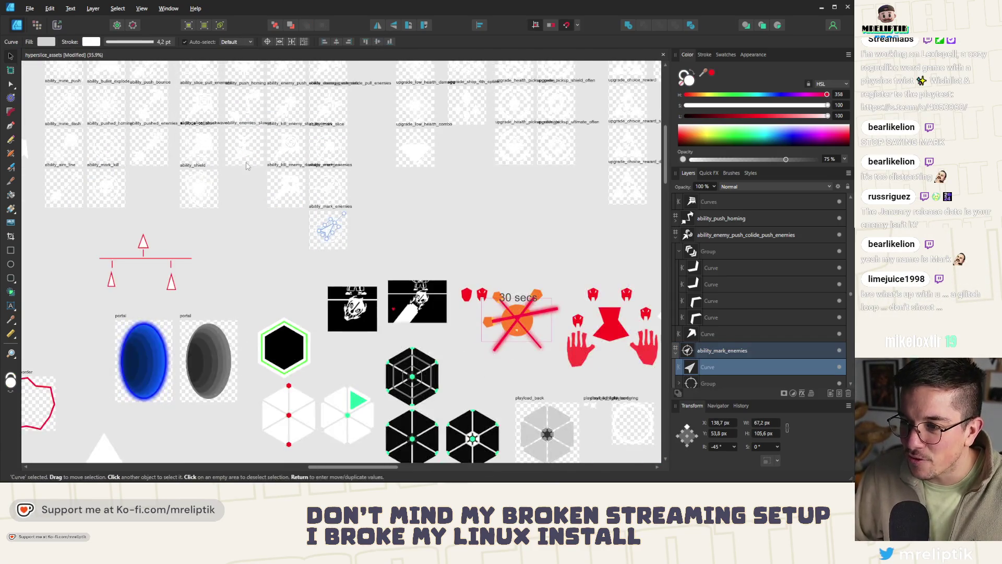
pyautogui.scroll(2, 228, 168)
pyautogui.scroll(-2, 170, 188)
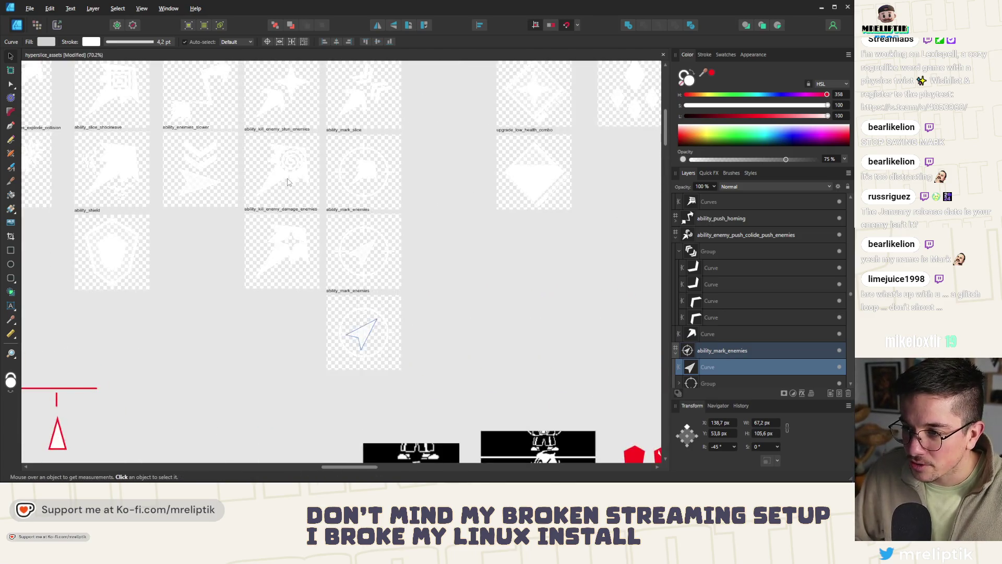
pyautogui.scroll(1, 235, 173)
pyautogui.click(284, 152)
pyautogui.scroll(-1, 271, 307)
pyautogui.scroll(1, 271, 308)
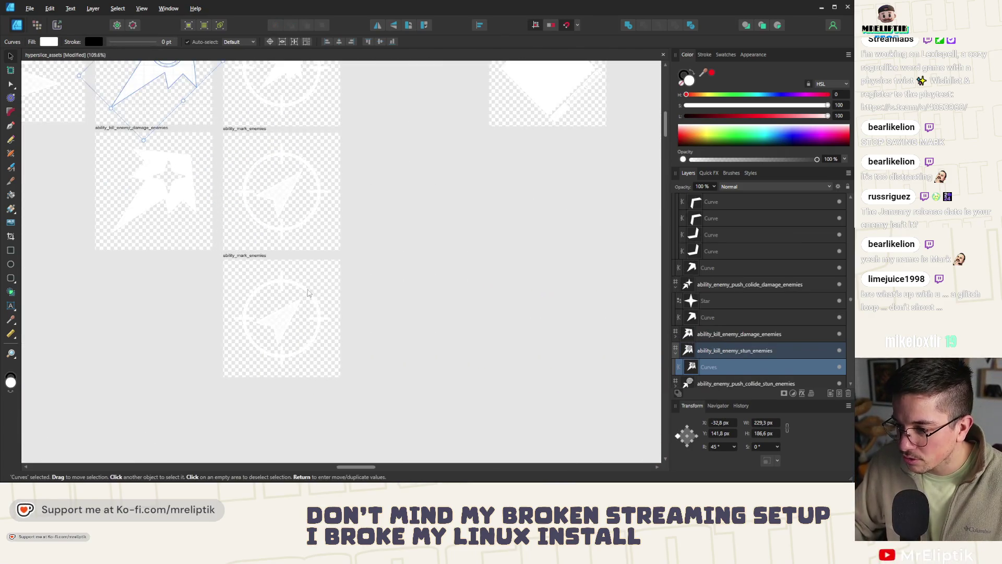
pyautogui.click(270, 315)
pyautogui.moveTo(270, 315); pyautogui.dragTo(422, 299)
pyautogui.click(286, 326)
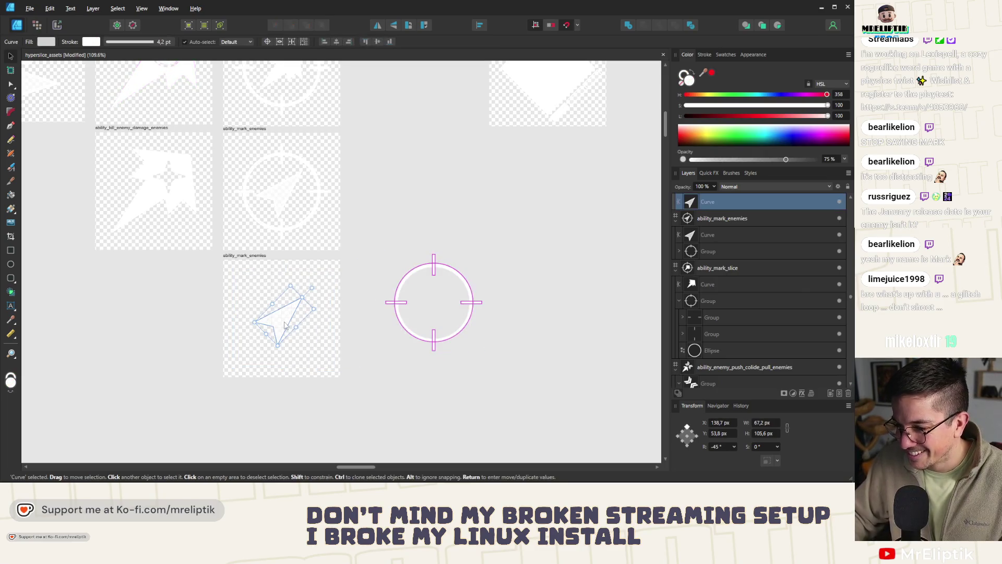
pyautogui.press('Delete')
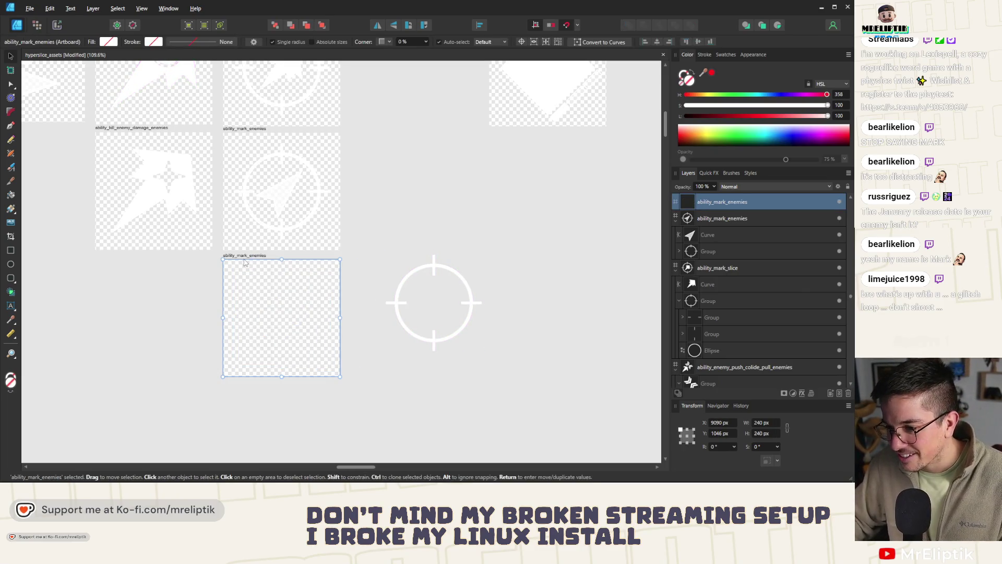
# Paste the jagged shape into the empty artboard and rename it ability_mark_contact.
pyautogui.hotkey('ctrl', 'v')
pyautogui.doubleClick(262, 257)
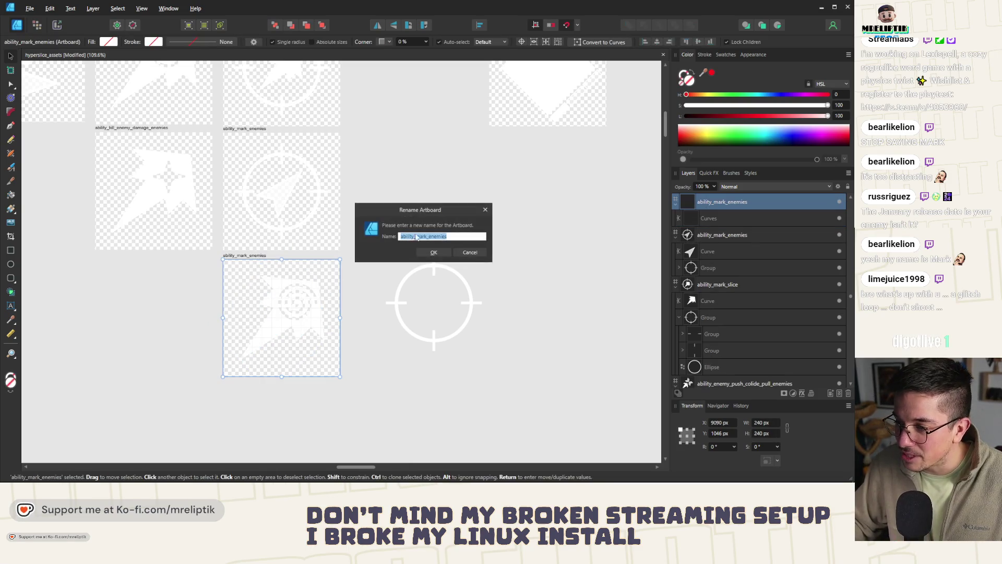
pyautogui.moveTo(428, 236); pyautogui.dragTo(456, 237)
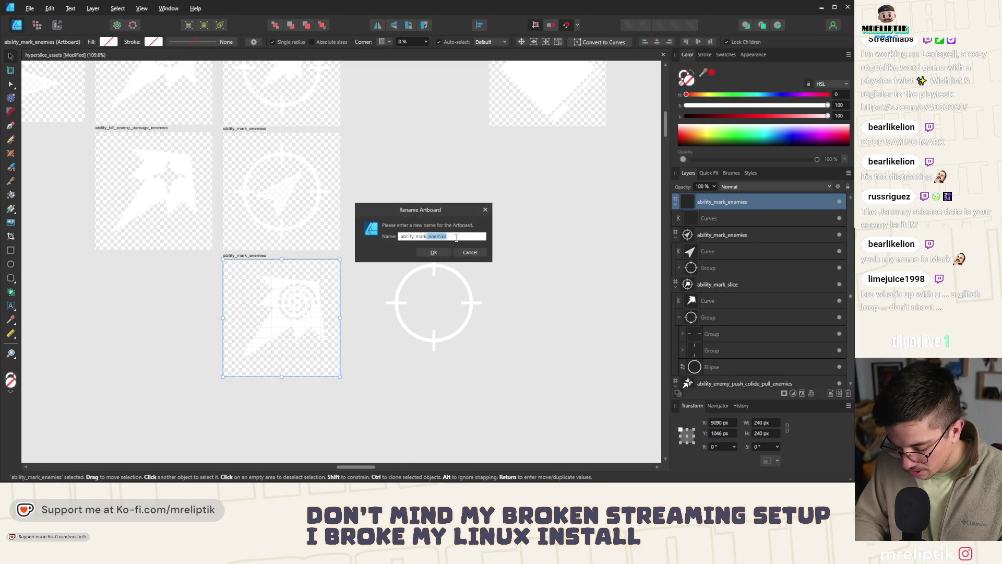
pyautogui.write('contact')
pyautogui.press('Return')
pyautogui.scroll(3, 323, 319)
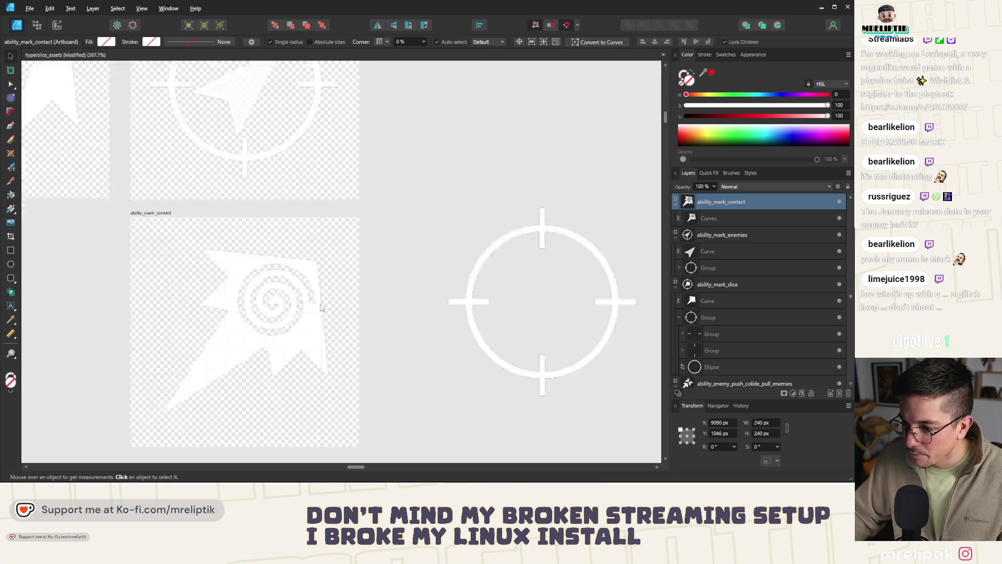
# Remove the spiral from the pasted shape by deleting its nodes.
pyautogui.doubleClick(219, 261)
pyautogui.moveTo(219, 260); pyautogui.dragTo(318, 354)
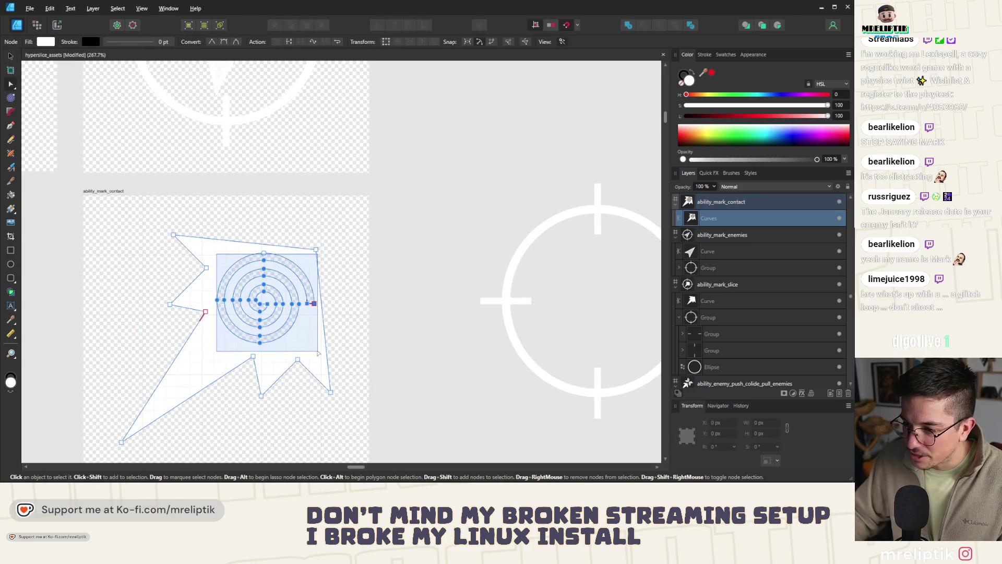
pyautogui.press('Delete')
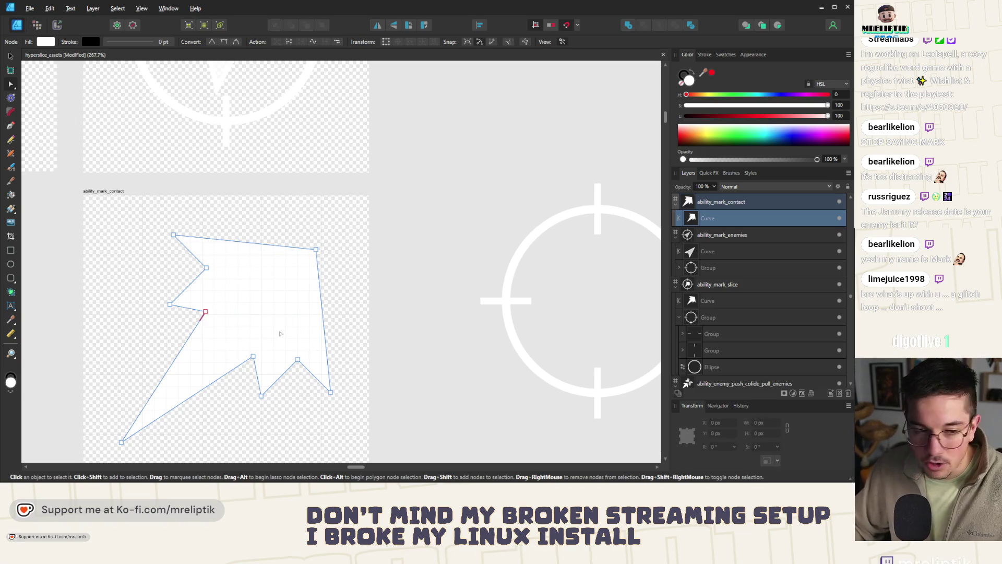
pyautogui.scroll(-1, 177, 259)
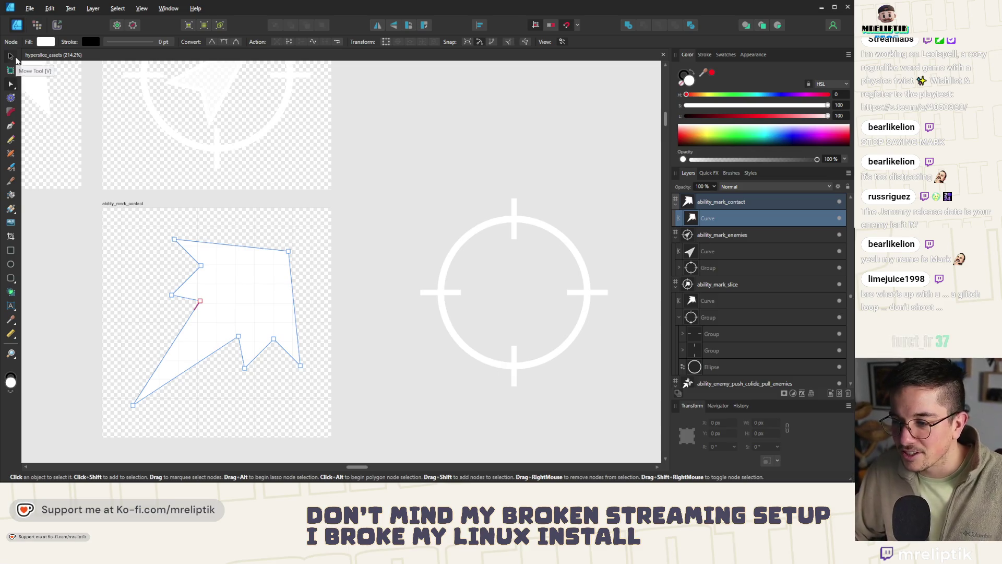
# Try adding the crosshair ring and vertical bars together, then undo the merge.
pyautogui.click(10, 56)
pyautogui.click(530, 229)
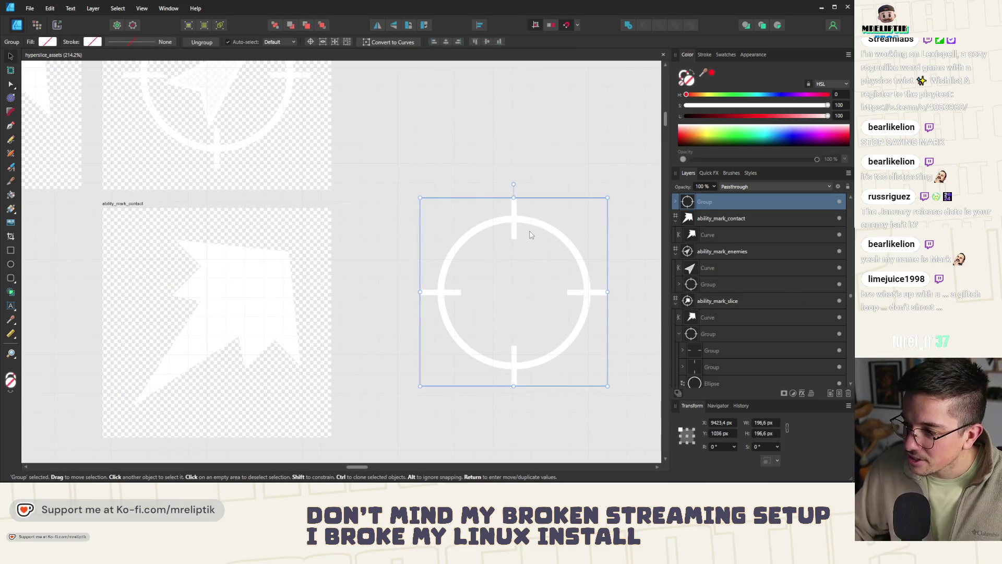
pyautogui.scroll(-3, 302, 197)
pyautogui.scroll(5, 437, 216)
pyautogui.doubleClick(341, 207)
pyautogui.click(343, 211)
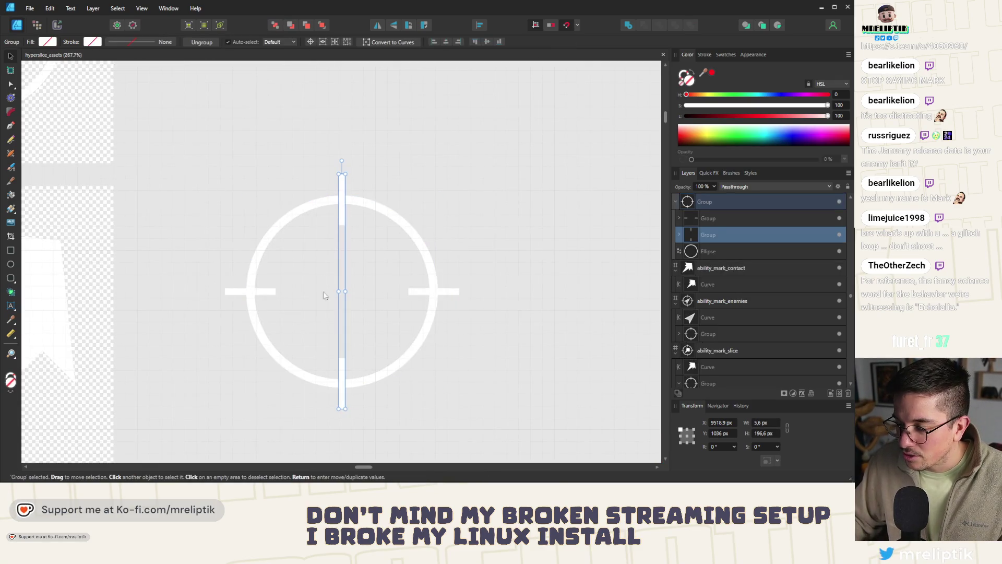
pyautogui.keyDown('shift'); pyautogui.click(262, 296); pyautogui.keyUp('shift')
pyautogui.keyDown('shift'); pyautogui.click(432, 293); pyautogui.keyUp('shift')
pyautogui.keyDown('shift'); pyautogui.click(387, 219); pyautogui.keyUp('shift')
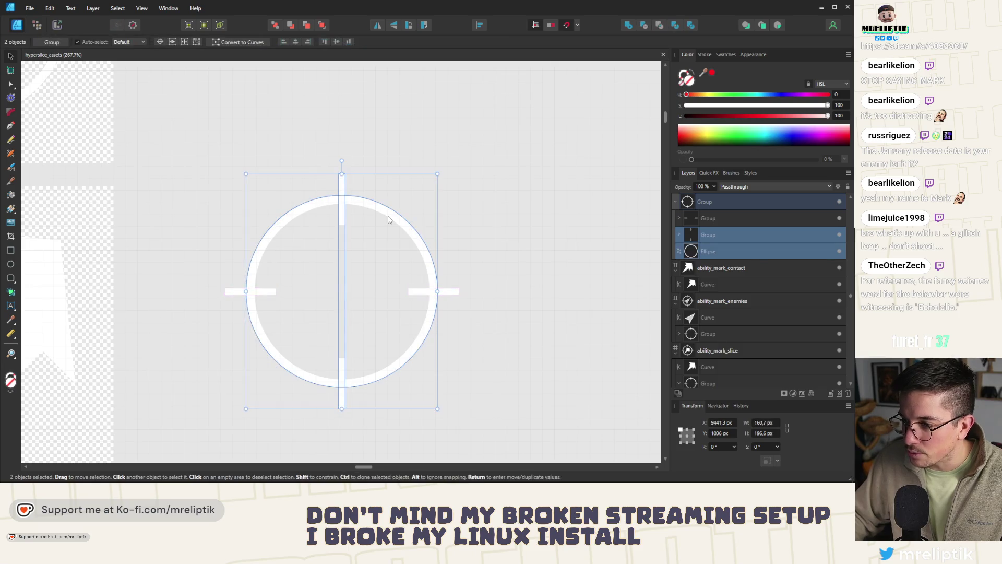
pyautogui.click(628, 25)
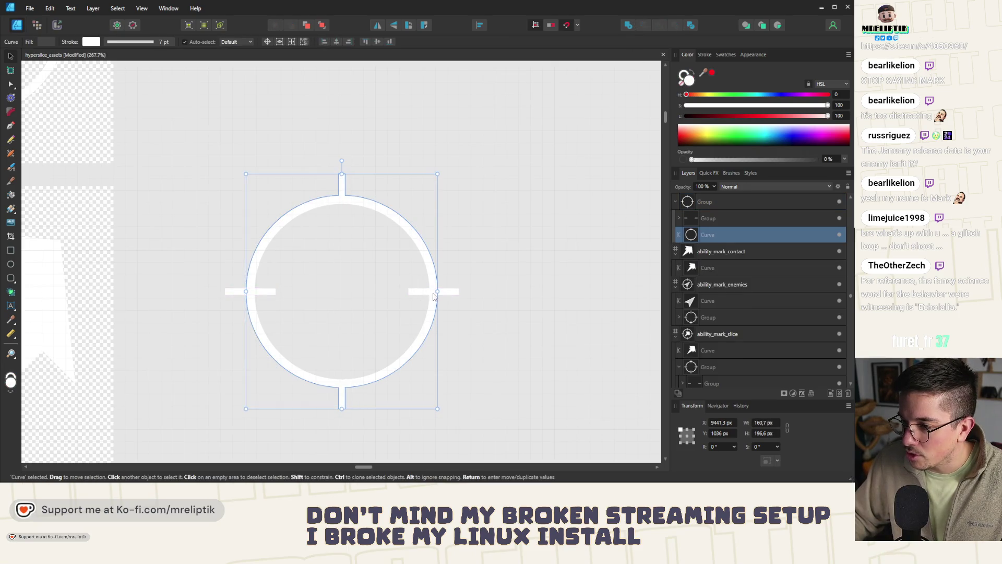
pyautogui.hotkey('ctrl', 'z')
# Convert the crosshair's ring ellipse to curves.
pyautogui.click(339, 213)
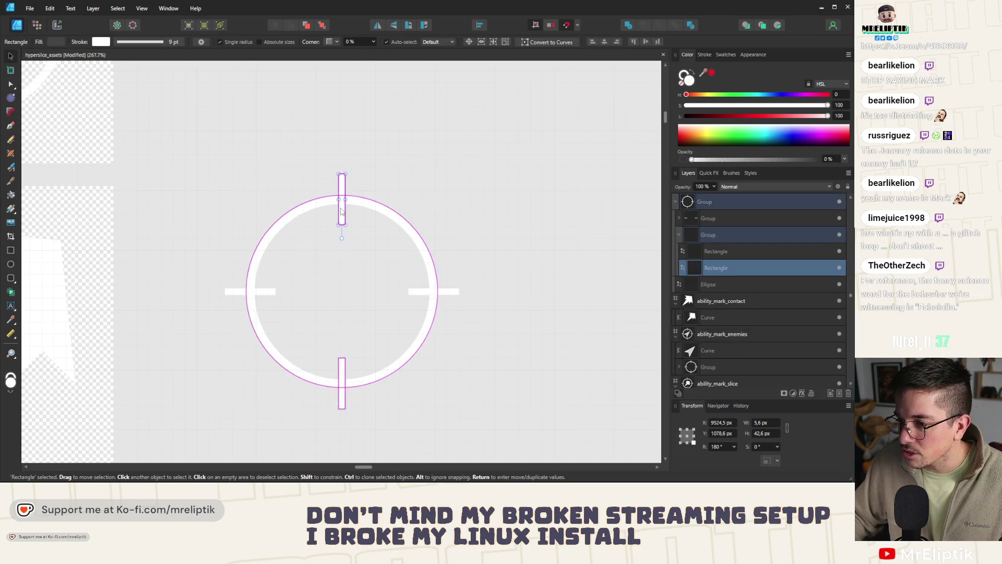
pyautogui.click(379, 211)
pyautogui.scroll(1, 379, 211)
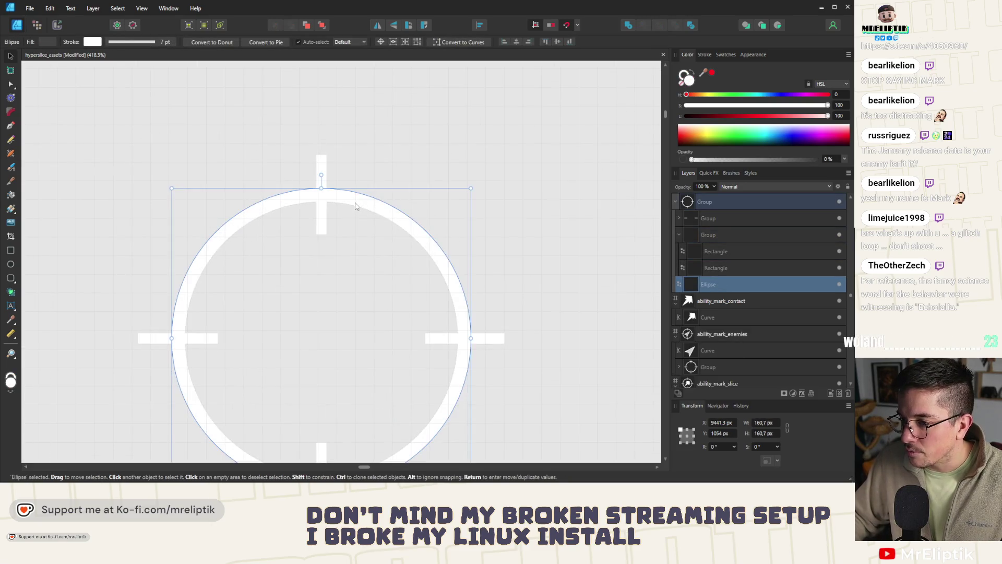
pyautogui.rightClick(355, 203)
pyautogui.click(386, 365)
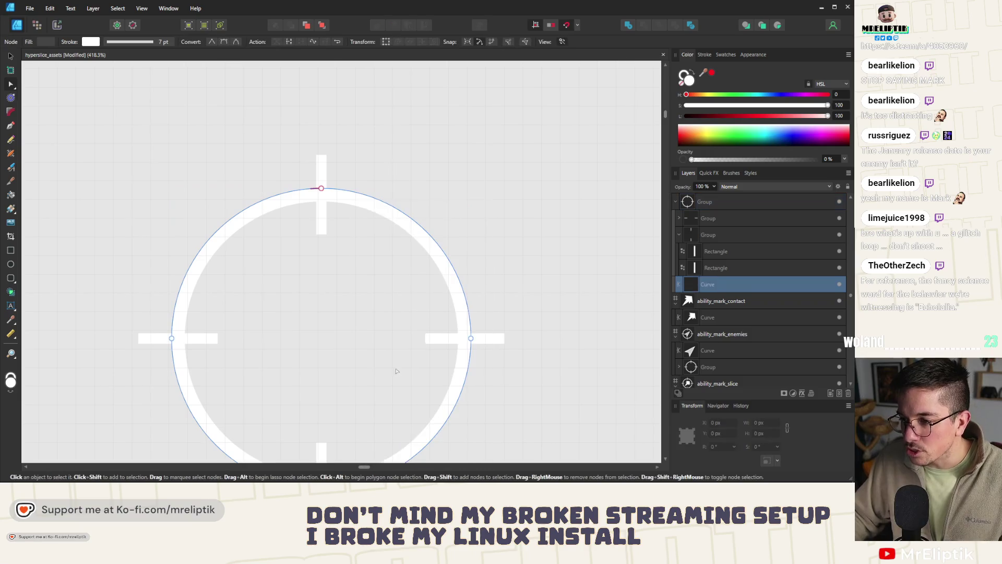
pyautogui.hotkey('ctrl', 'z')
pyautogui.rightClick(339, 198)
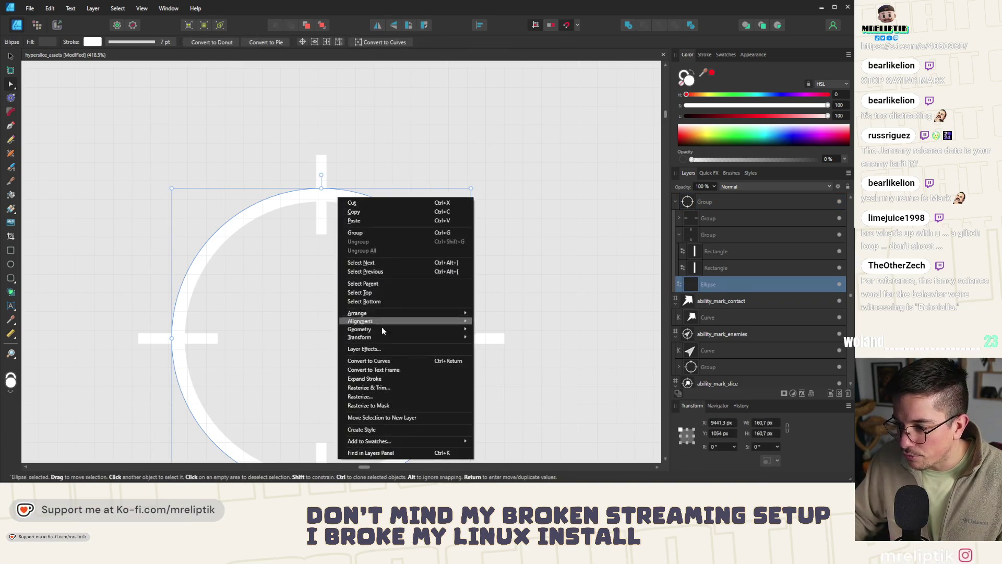
pyautogui.click(388, 361)
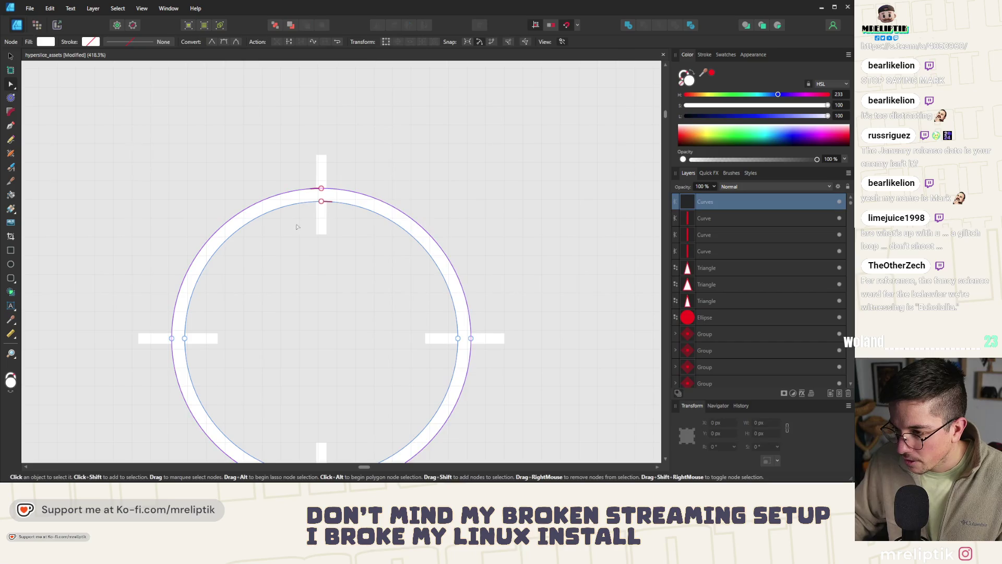
# Add the ring and its four bars into one combined curves shape.
pyautogui.click(318, 172)
pyautogui.keyDown('shift'); pyautogui.click(207, 338); pyautogui.keyUp('shift')
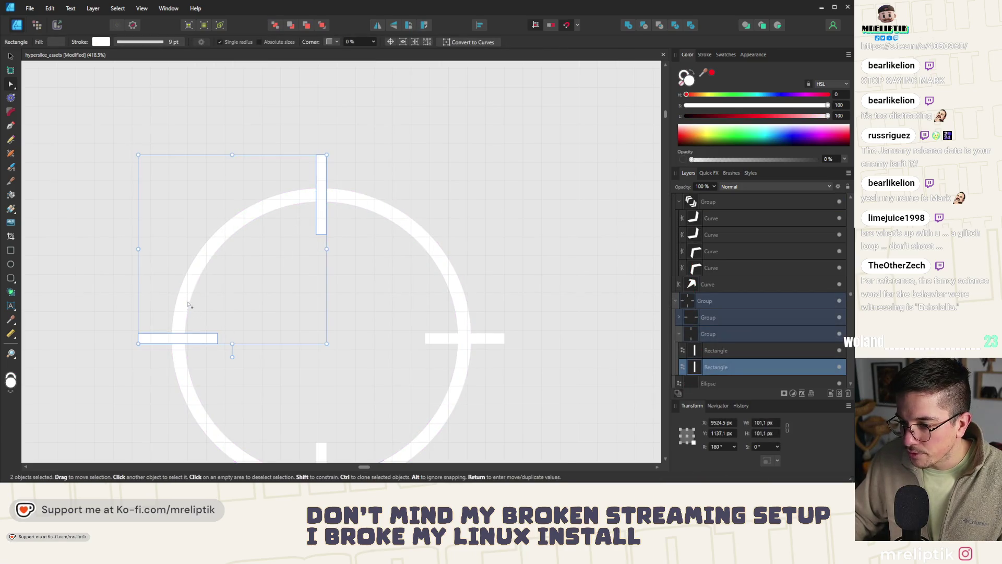
pyautogui.press('a')
pyautogui.scroll(-2, 298, 309)
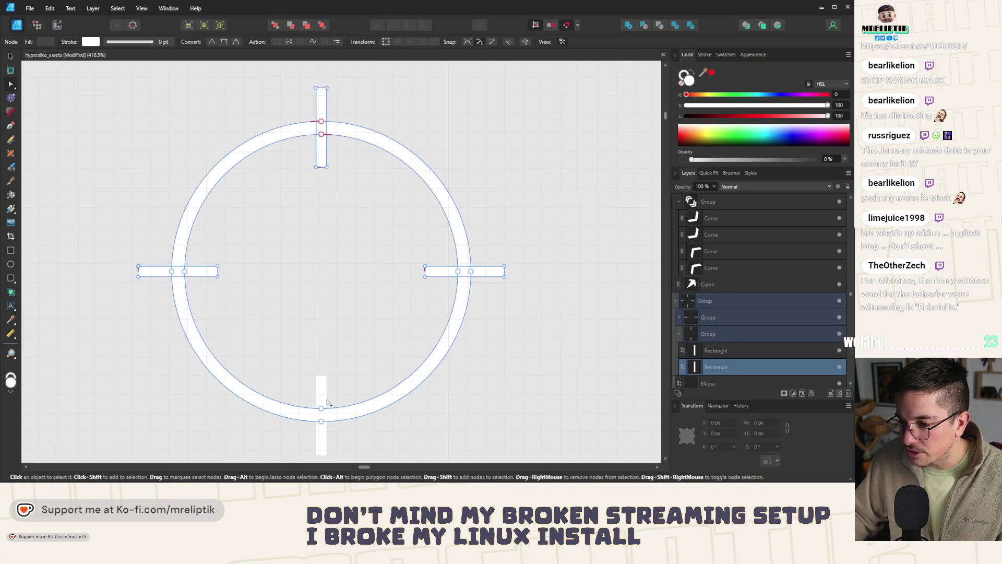
pyautogui.keyDown('shift'); pyautogui.click(320, 415); pyautogui.keyUp('shift')
pyautogui.click(628, 25)
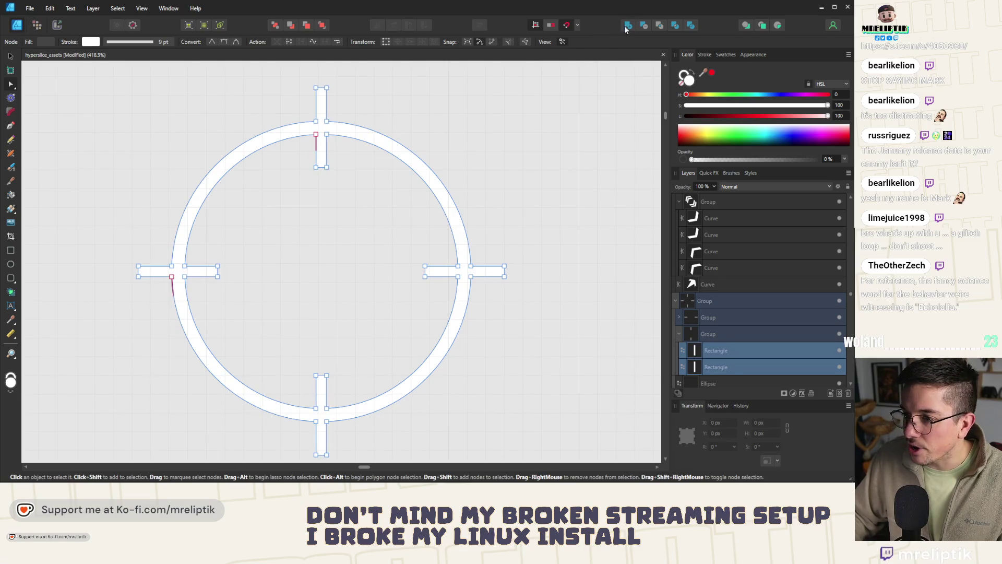
pyautogui.scroll(-3, 249, 182)
pyautogui.click(11, 57)
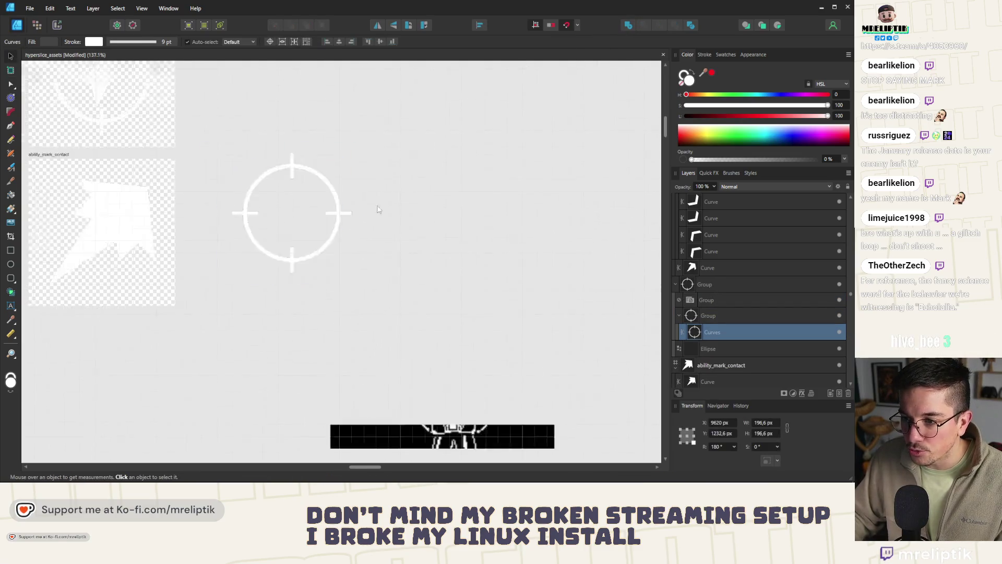
pyautogui.scroll(2, 512, 154)
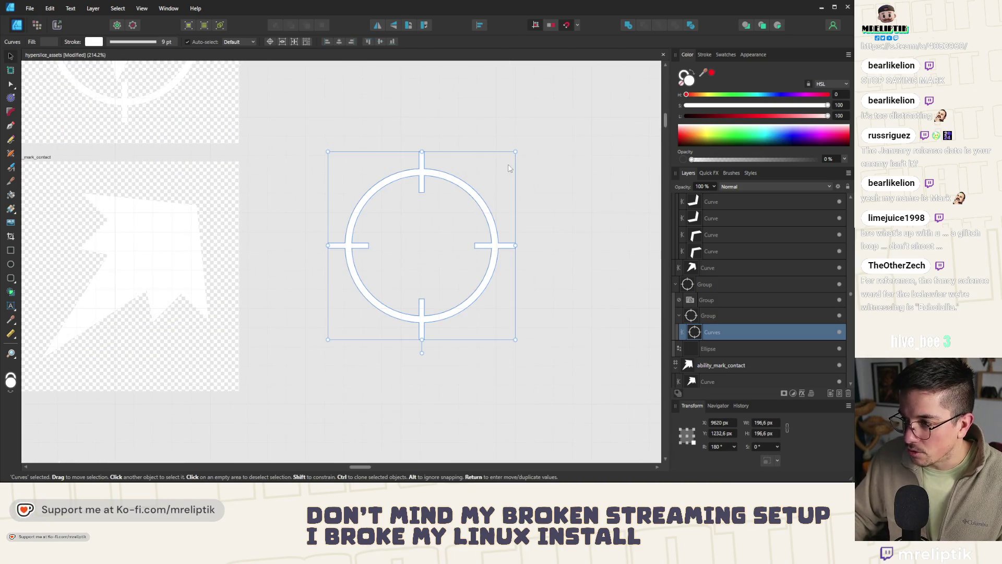
# Place a crosshair copy on the contact artboard scaled to about 74 px over the jagged arrow.
pyautogui.moveTo(476, 191); pyautogui.dragTo(217, 191)
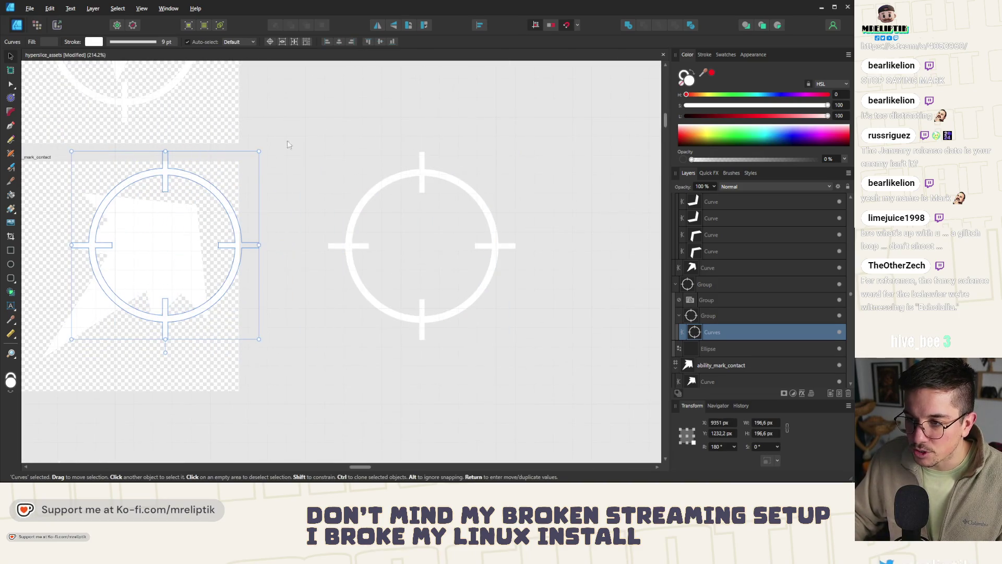
pyautogui.moveTo(254, 151)
pyautogui.mouseDown()
pyautogui.moveTo(116, 292)
pyautogui.moveTo(164, 237)
pyautogui.mouseUp()
pyautogui.scroll(2, 114, 217)
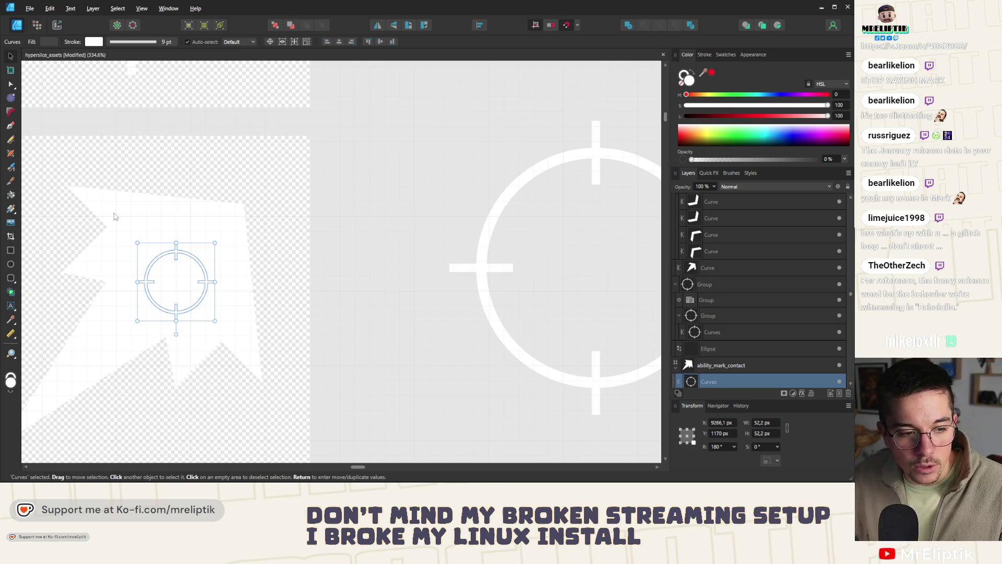
pyautogui.scroll(2, 113, 217)
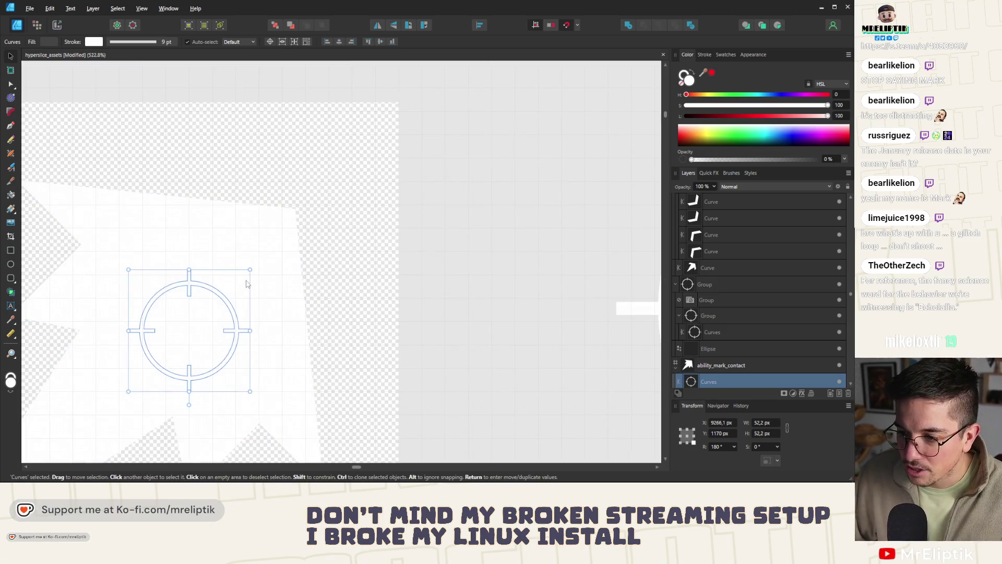
pyautogui.moveTo(249, 268)
pyautogui.mouseDown()
pyautogui.moveTo(326, 226)
pyautogui.moveTo(302, 220)
pyautogui.mouseUp()
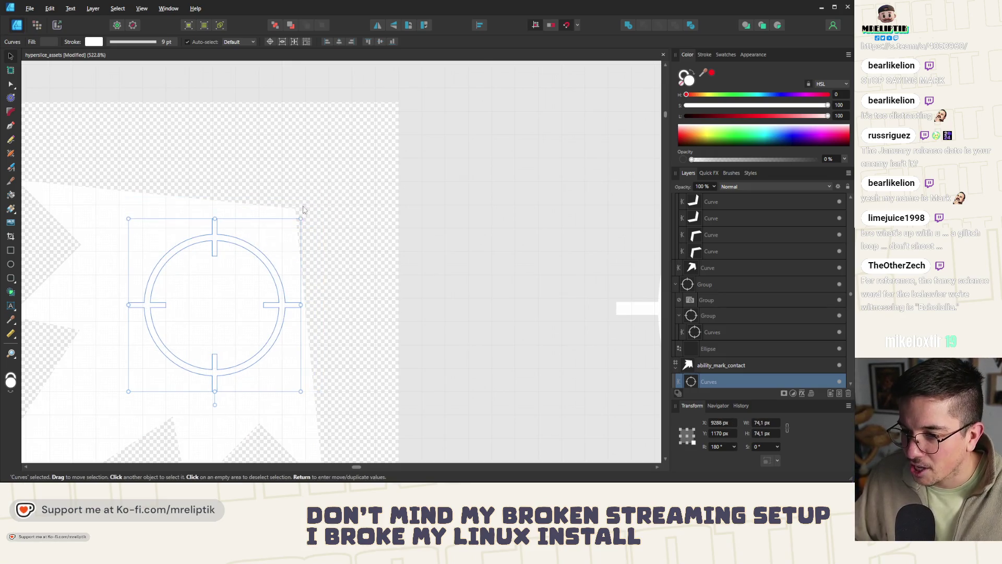
pyautogui.moveTo(263, 263); pyautogui.dragTo(237, 265)
pyautogui.scroll(-2, 307, 233)
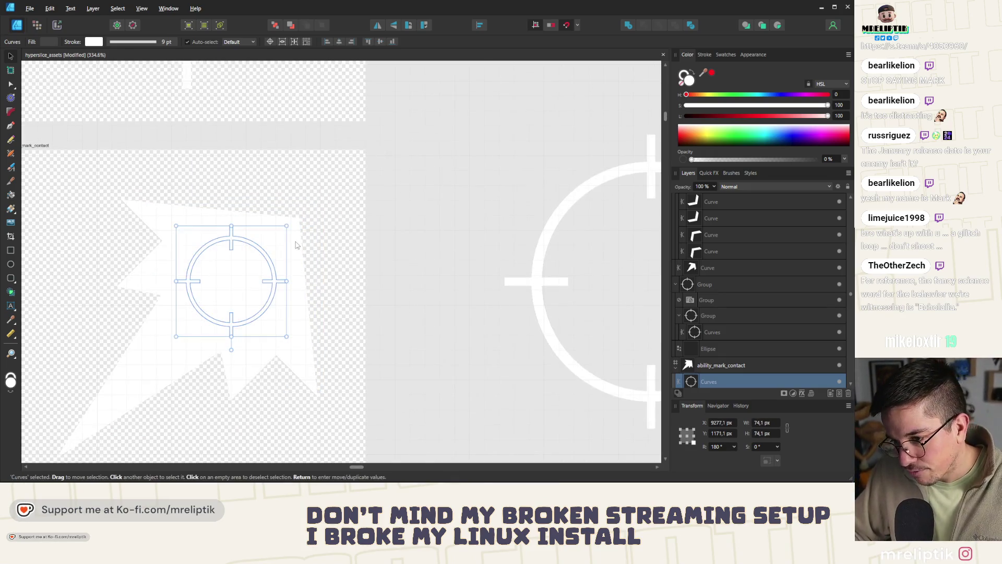
pyautogui.keyDown('shift'); pyautogui.click(293, 244); pyautogui.keyUp('shift')
pyautogui.click(243, 249)
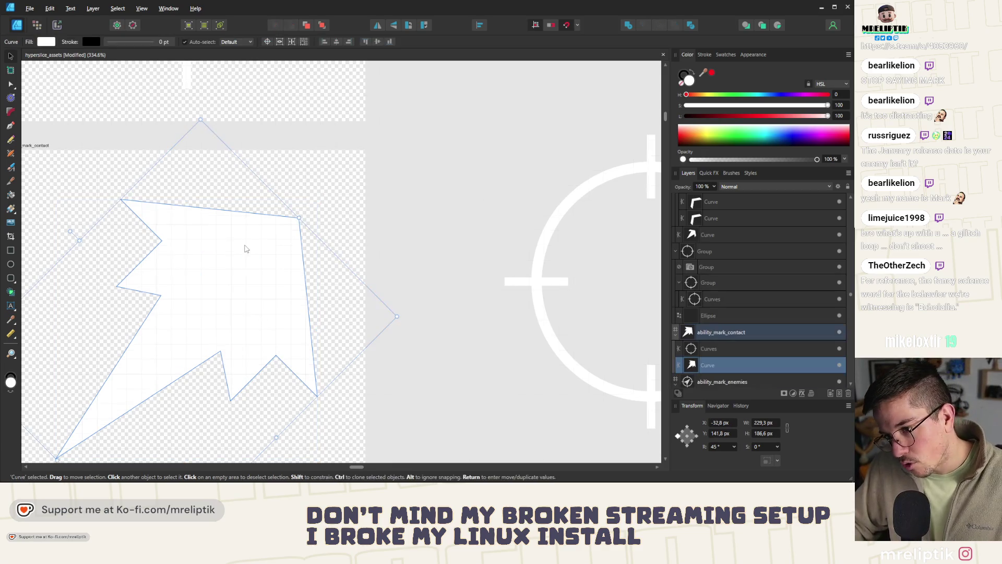
# Give the contact crosshair a solid red fill at 62% opacity with no stroke.
pyautogui.click(255, 249)
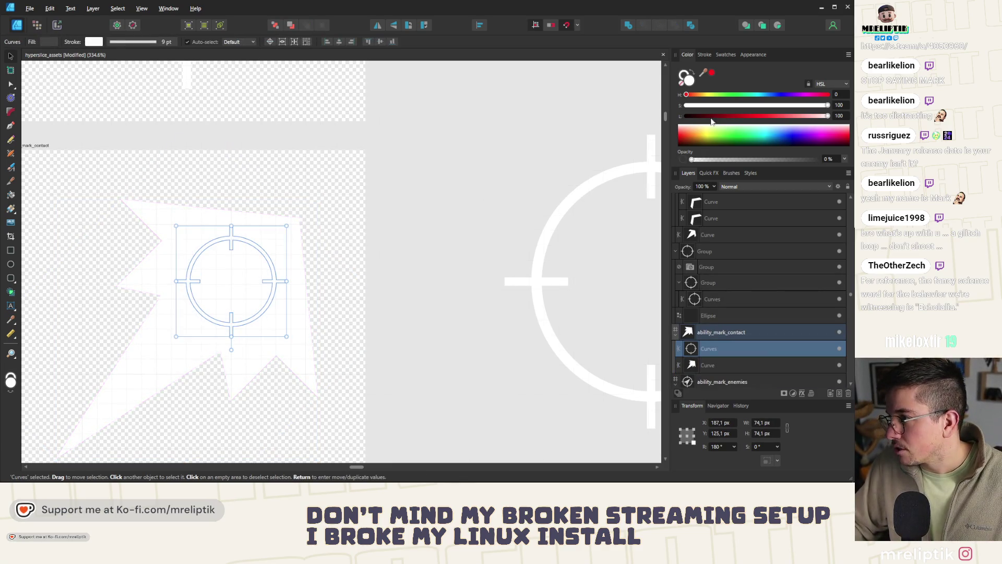
pyautogui.click(711, 73)
pyautogui.scroll(4, 222, 237)
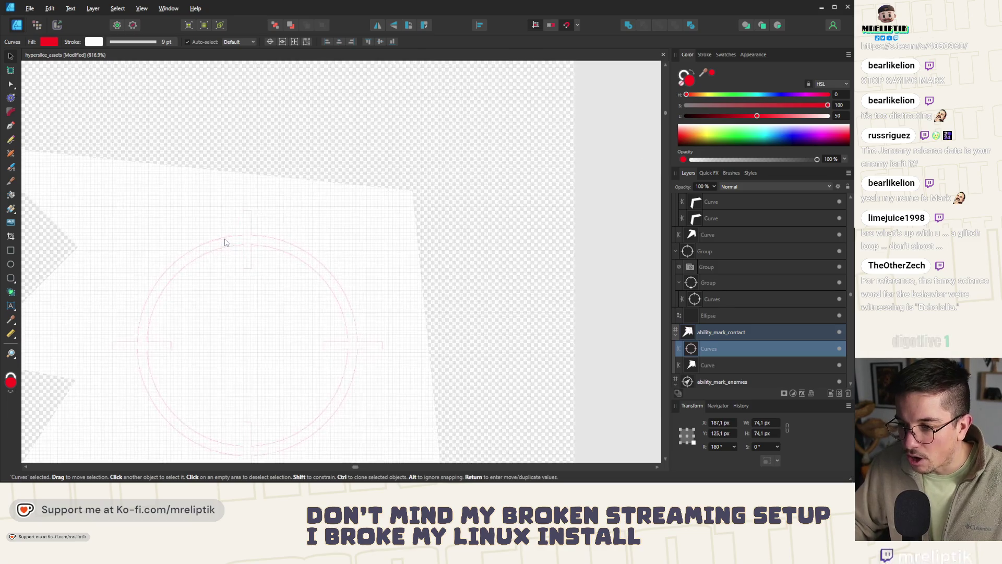
pyautogui.moveTo(809, 161); pyautogui.dragTo(770, 173)
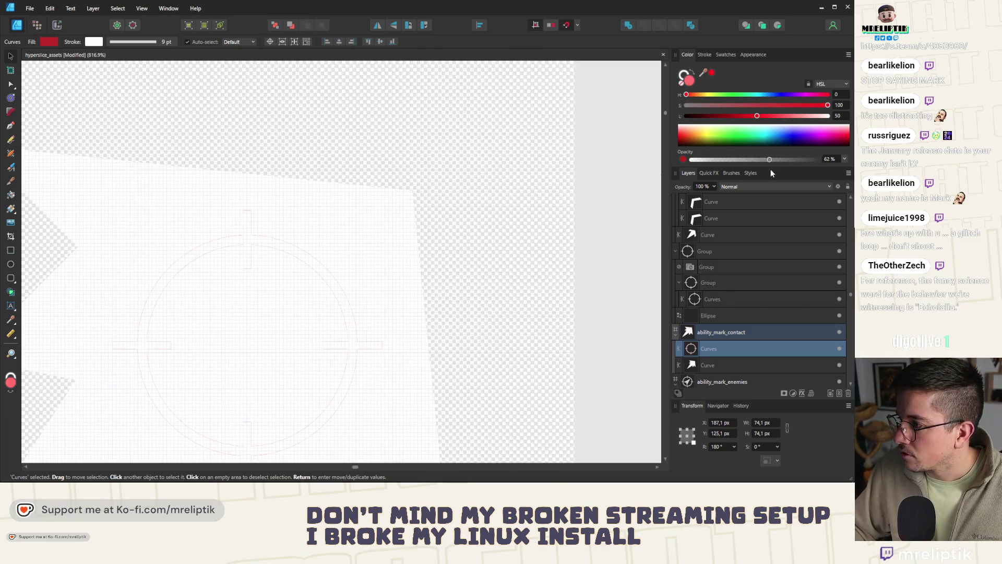
pyautogui.scroll(-2, 232, 257)
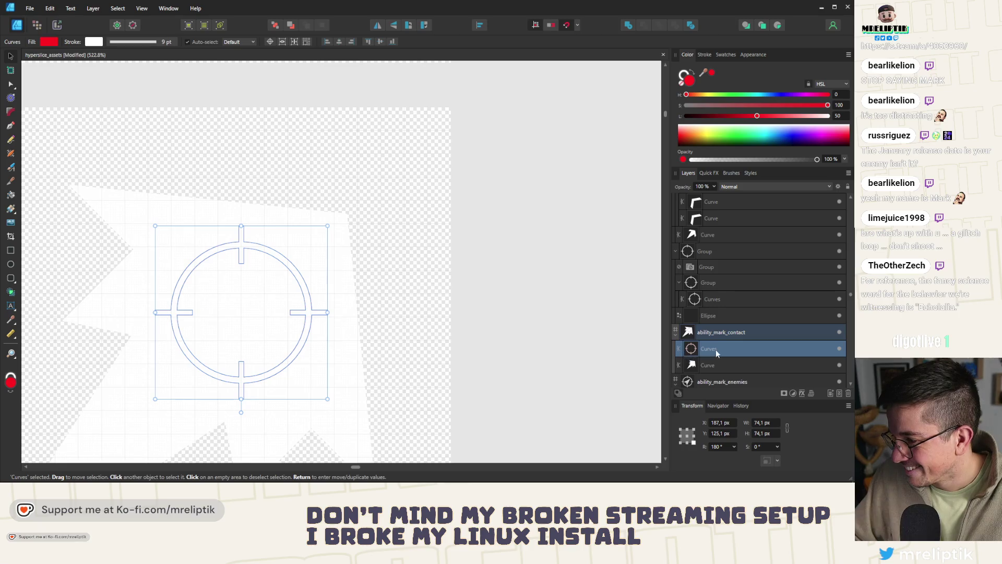
pyautogui.scroll(3, 233, 249)
pyautogui.scroll(-3, 228, 251)
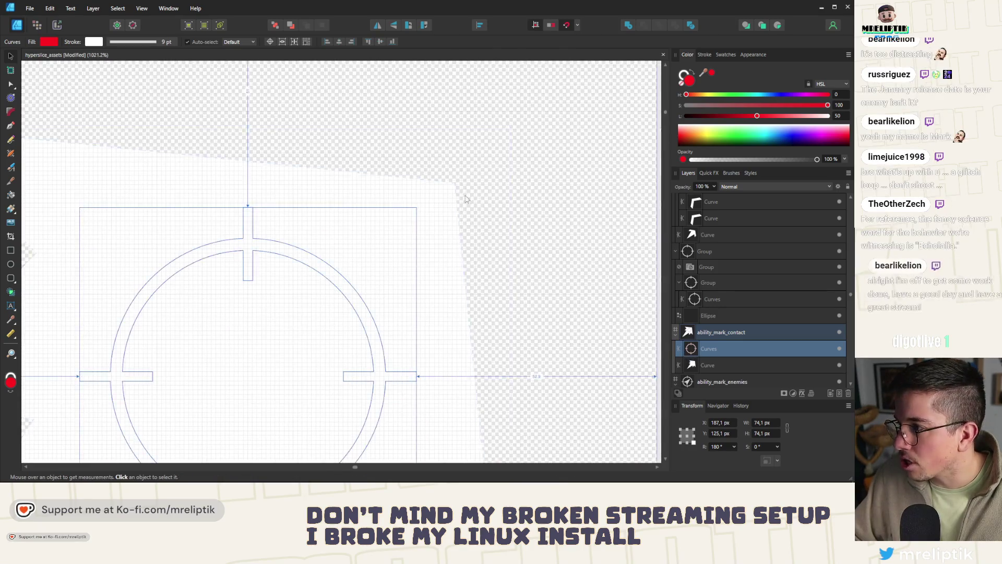
pyautogui.moveTo(758, 117); pyautogui.dragTo(756, 117)
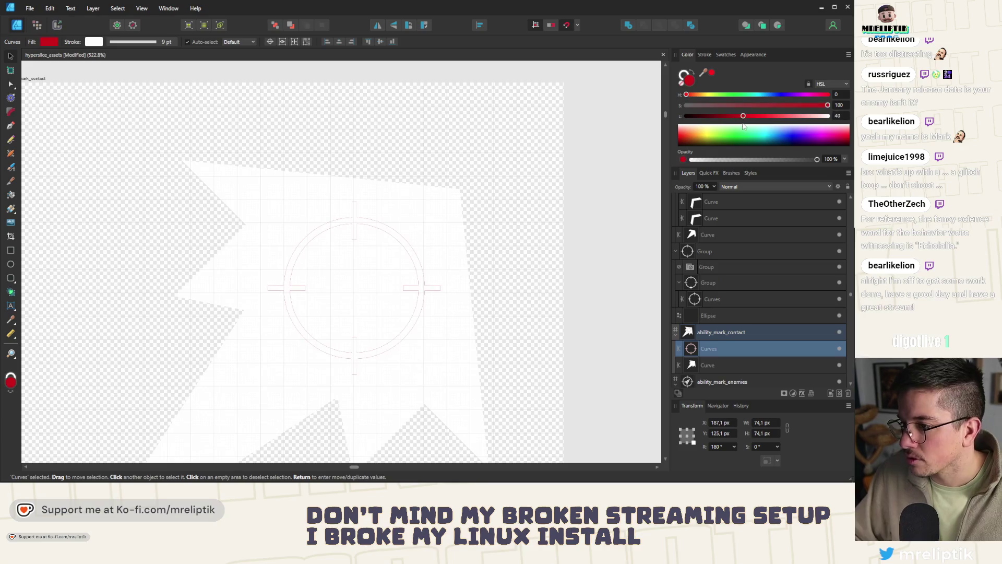
pyautogui.click(703, 54)
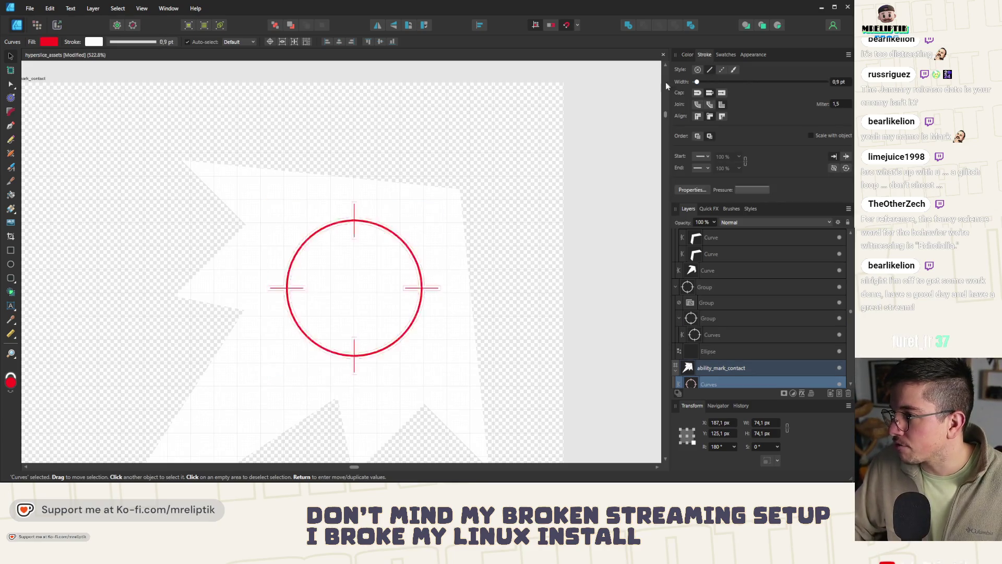
pyautogui.scroll(-3, 279, 230)
pyautogui.scroll(2, 277, 231)
pyautogui.press('v')
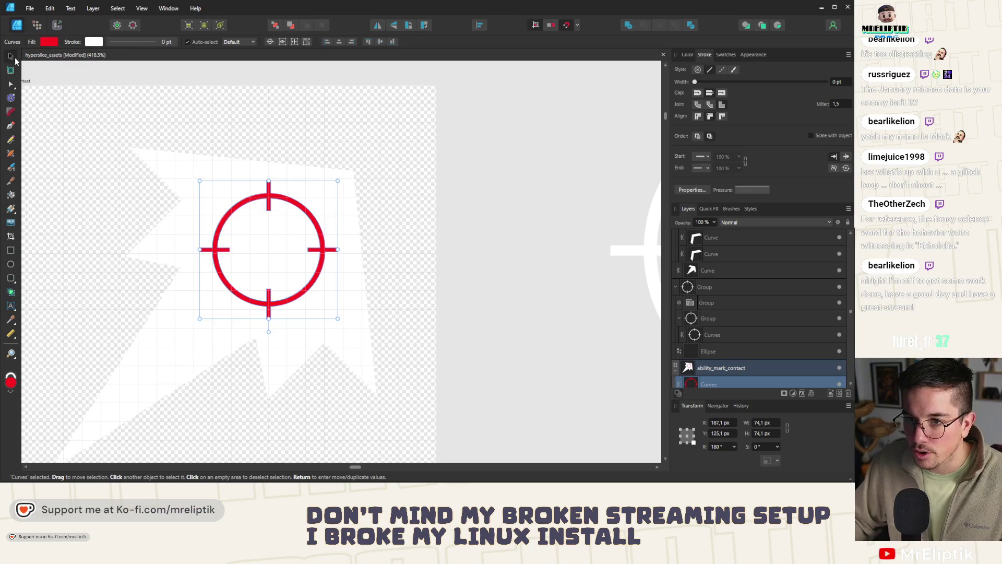
pyautogui.scroll(2, 266, 207)
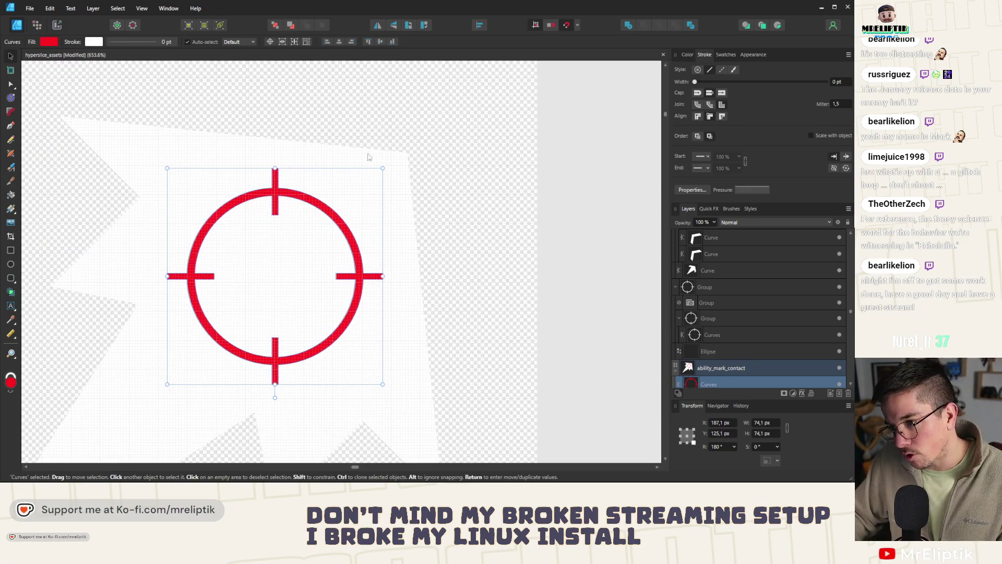
# Scale the red crosshair to about 80 px and shift it down-left on the spiky white shape.
pyautogui.moveTo(383, 168); pyautogui.dragTo(391, 154)
pyautogui.scroll(-2, 257, 206)
pyautogui.moveTo(258, 206)
pyautogui.mouseDown()
pyautogui.moveTo(221, 314)
pyautogui.moveTo(243, 285)
pyautogui.moveTo(261, 287)
pyautogui.mouseUp()
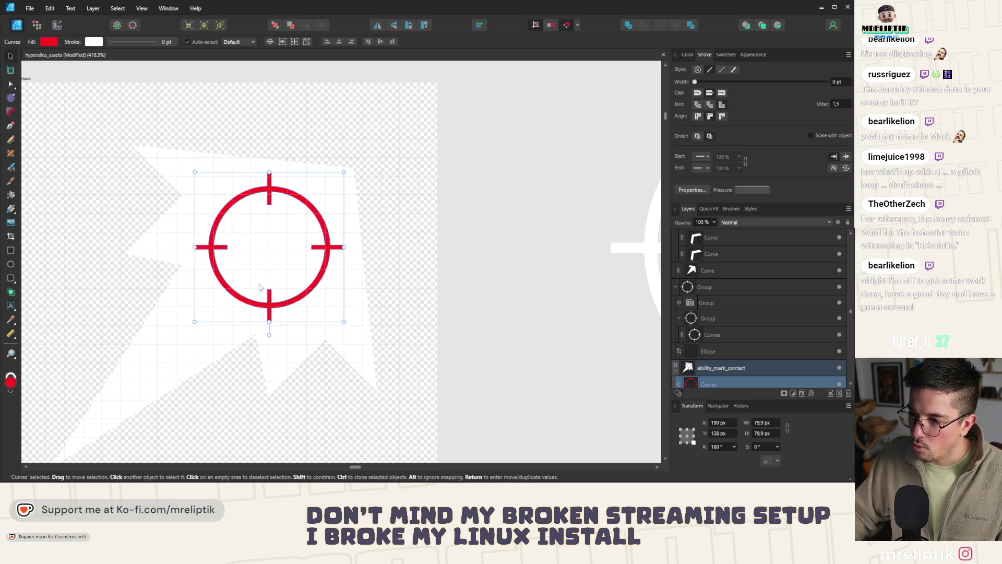
pyautogui.scroll(1, 289, 189)
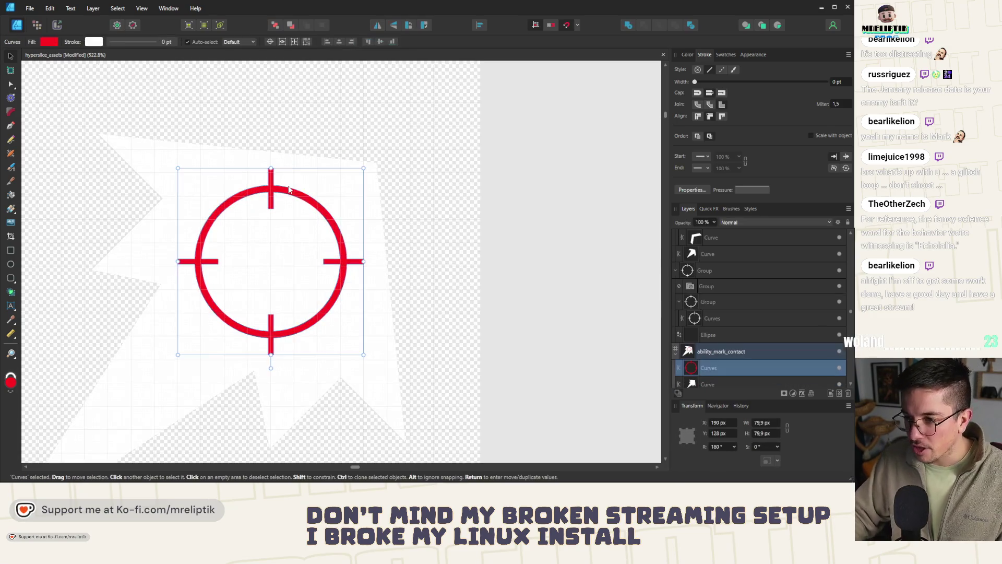
pyautogui.keyDown('shift'); pyautogui.click(339, 187); pyautogui.keyUp('shift')
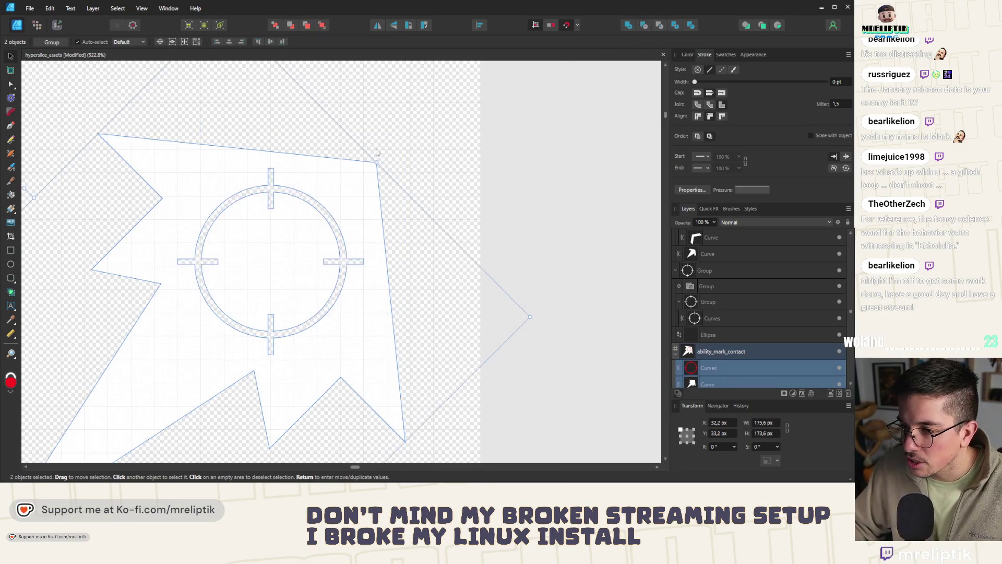
pyautogui.scroll(-5, 255, 204)
pyautogui.hotkey('ctrl', 'd')
pyautogui.scroll(4, 254, 204)
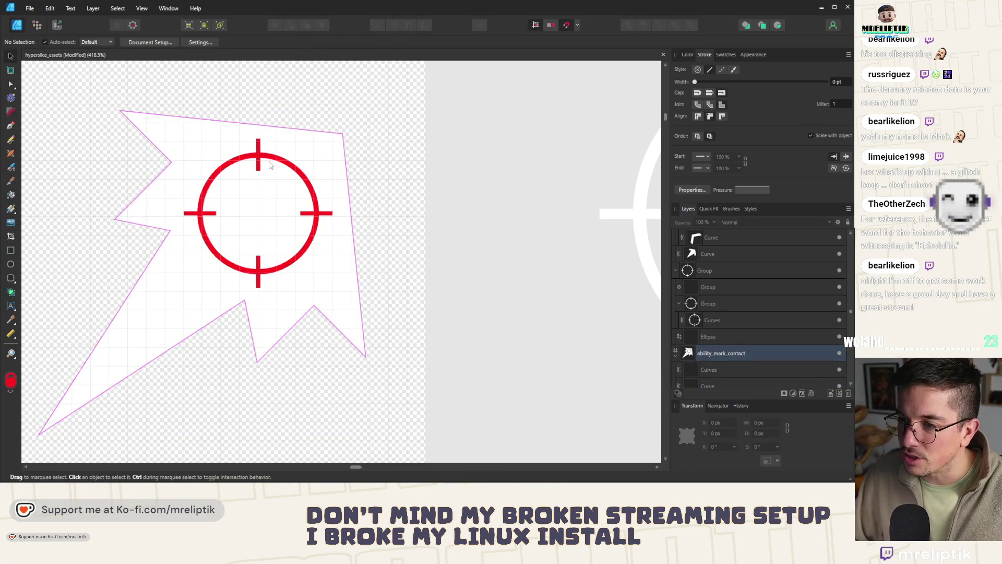
pyautogui.click(257, 218)
pyautogui.scroll(-4, 258, 218)
pyautogui.click(393, 150)
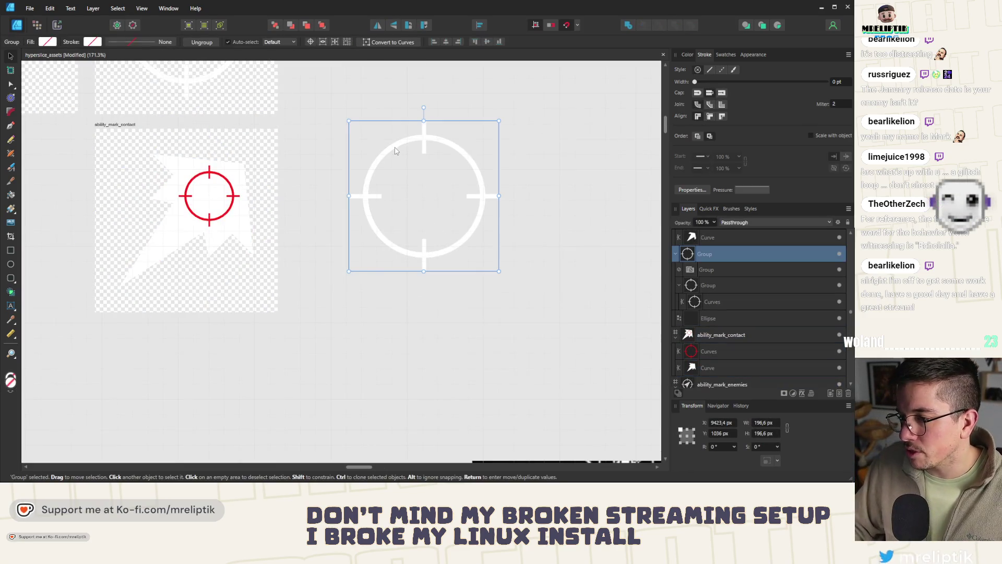
pyautogui.doubleClick(448, 146)
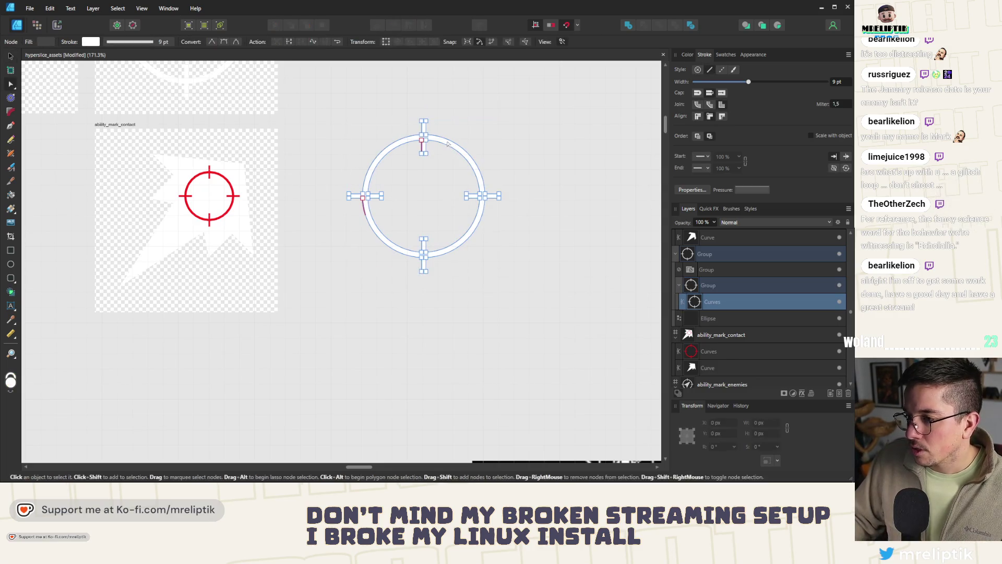
pyautogui.scroll(2, 429, 146)
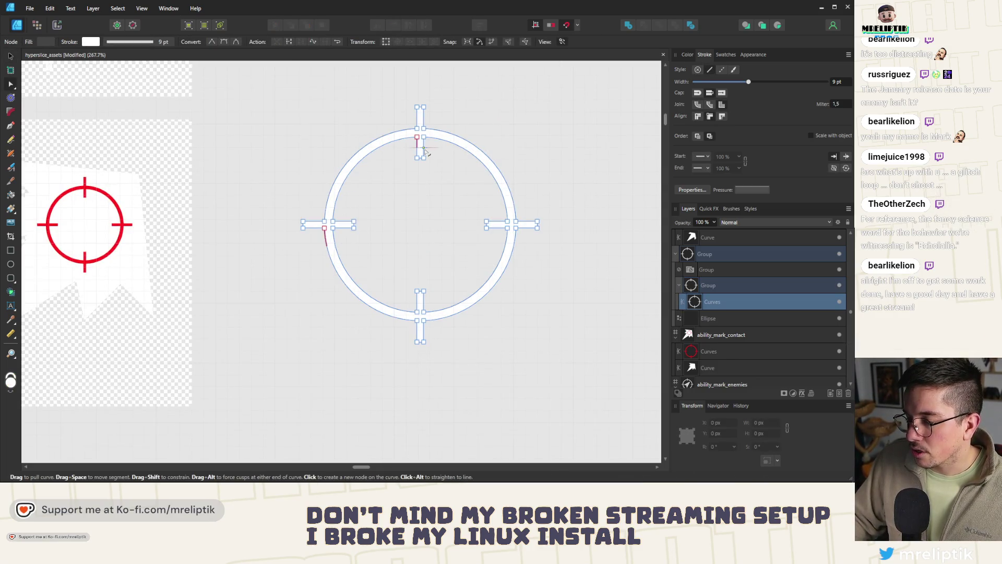
pyautogui.scroll(-3, 427, 152)
pyautogui.scroll(3, 266, 157)
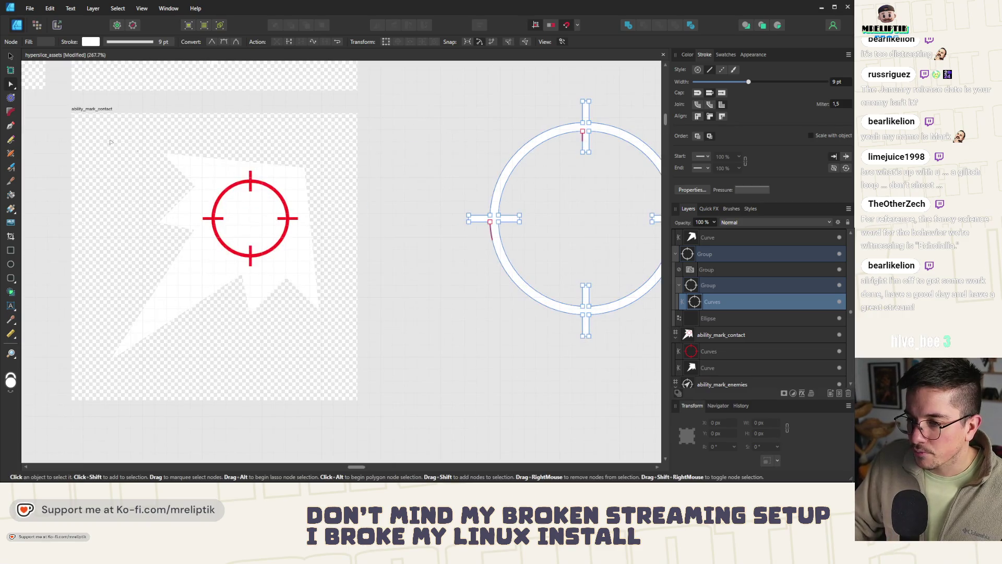
pyautogui.click(10, 264)
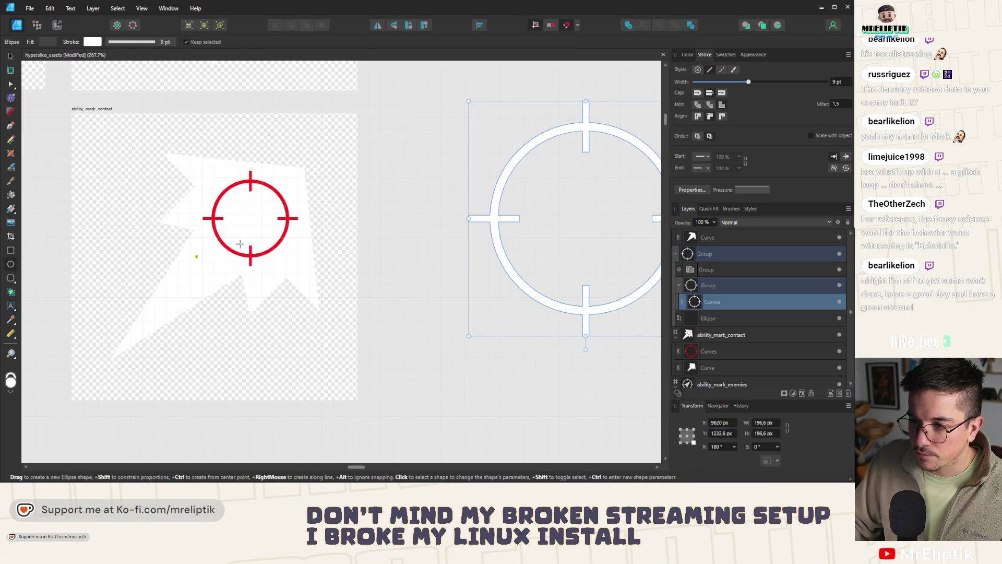
pyautogui.scroll(3, 244, 213)
# Draw a circle over the red crosshair at 40% opacity, sized to about 73.5 px.
pyautogui.moveTo(166, 136); pyautogui.dragTo(390, 359)
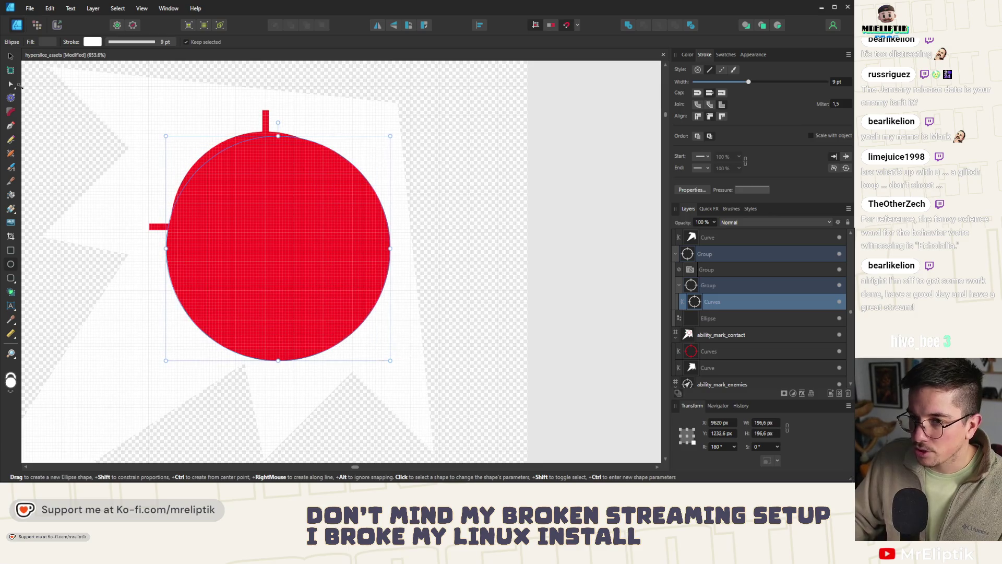
pyautogui.press('v')
pyautogui.moveTo(320, 242); pyautogui.dragTo(322, 227)
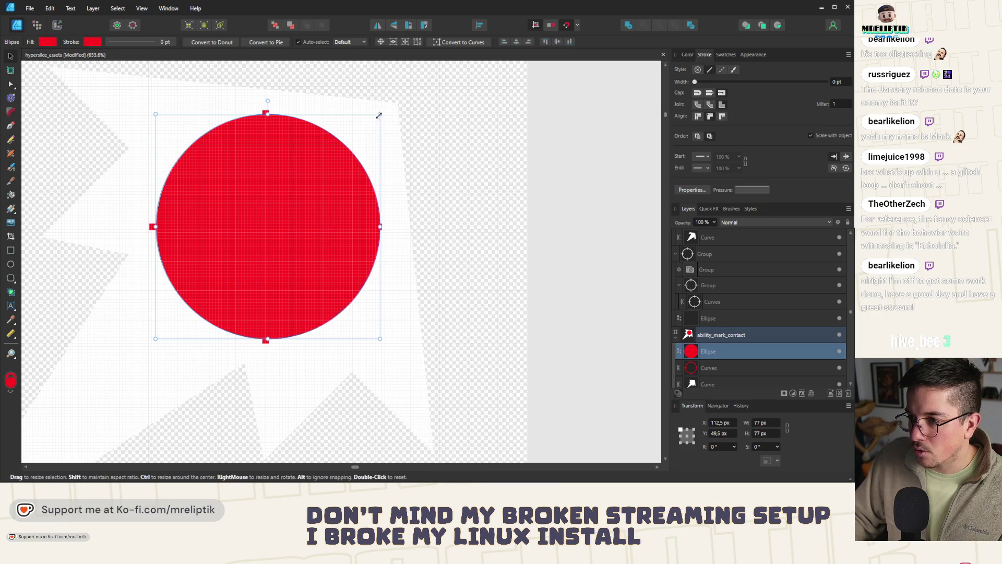
pyautogui.moveTo(380, 114); pyautogui.dragTo(386, 136)
pyautogui.hotkey('ctrl', 'z')
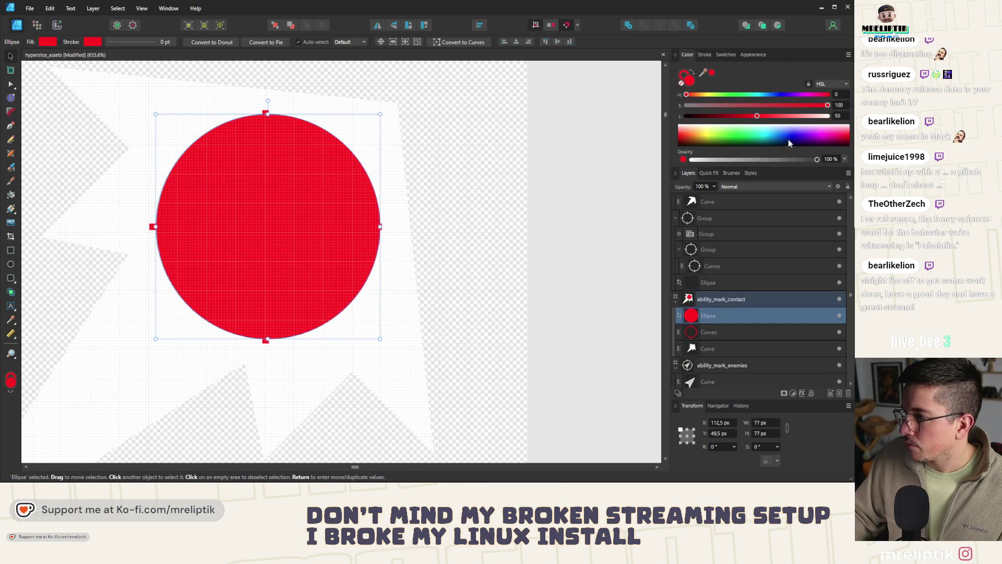
pyautogui.press('4')
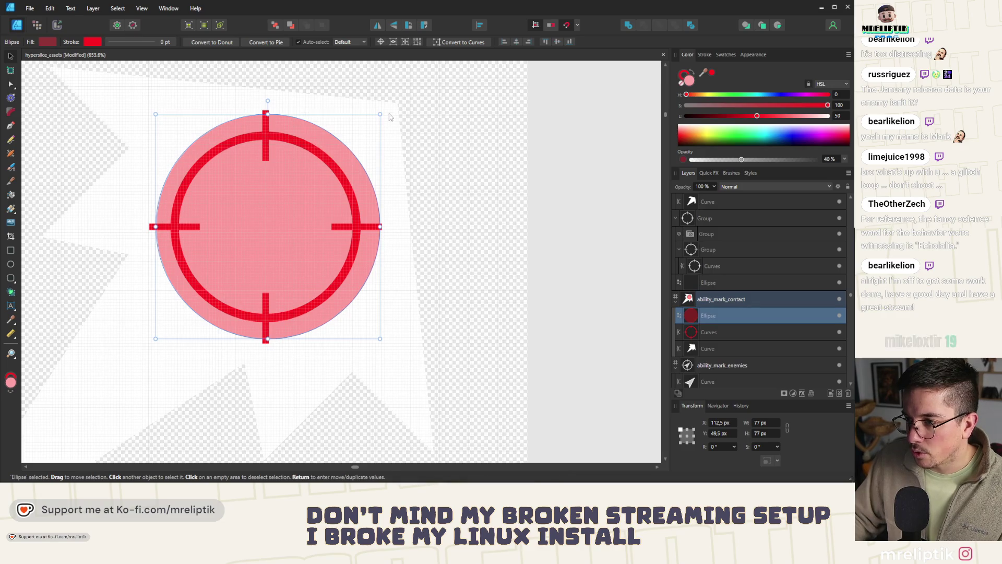
pyautogui.moveTo(379, 115); pyautogui.dragTo(373, 121)
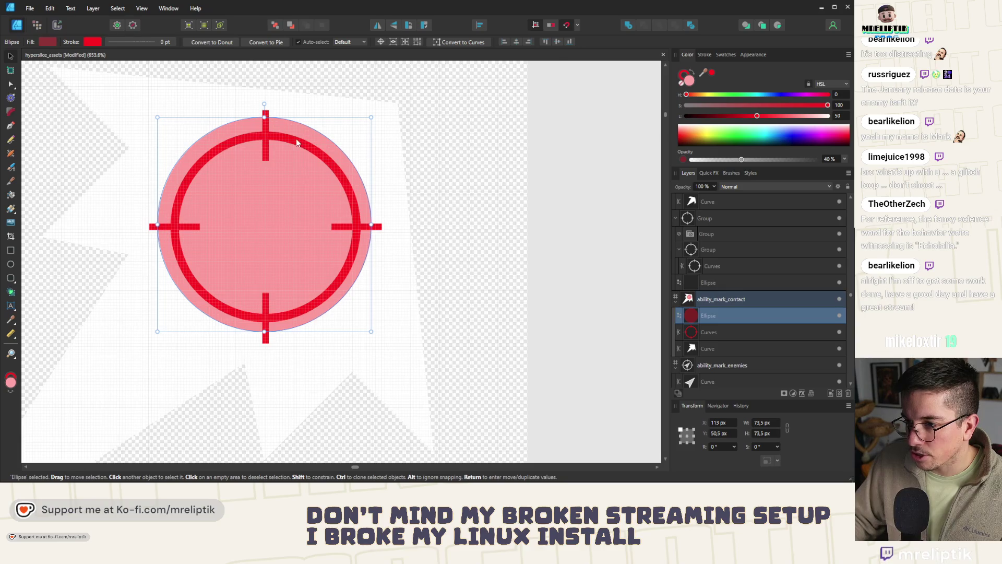
# Centre the circle horizontally and vertically on the crosshair and shrink it to about 70 px.
pyautogui.hotkey('ctrl', 'd')
pyautogui.click(273, 141)
pyautogui.hotkey('ctrl', 'd')
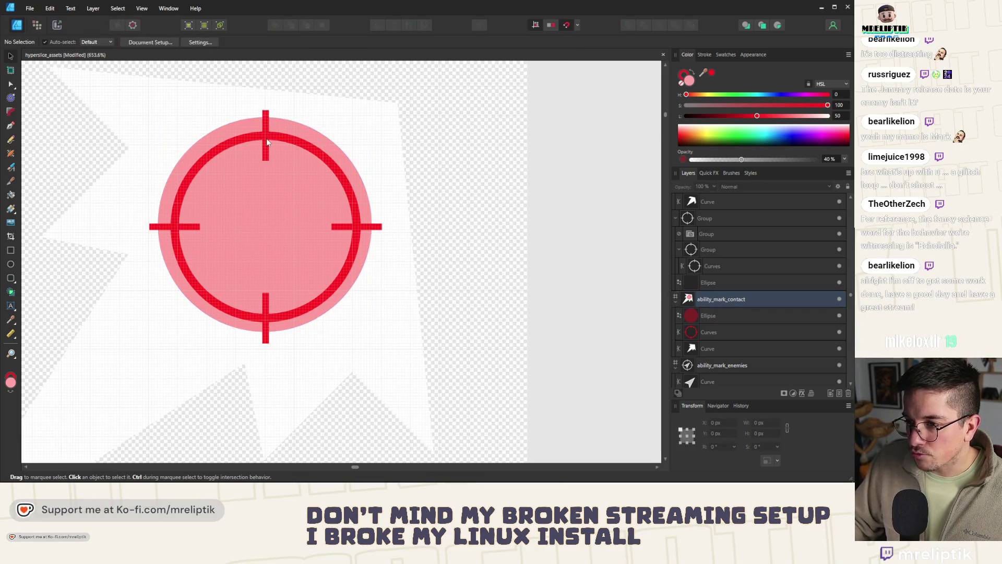
pyautogui.click(723, 319)
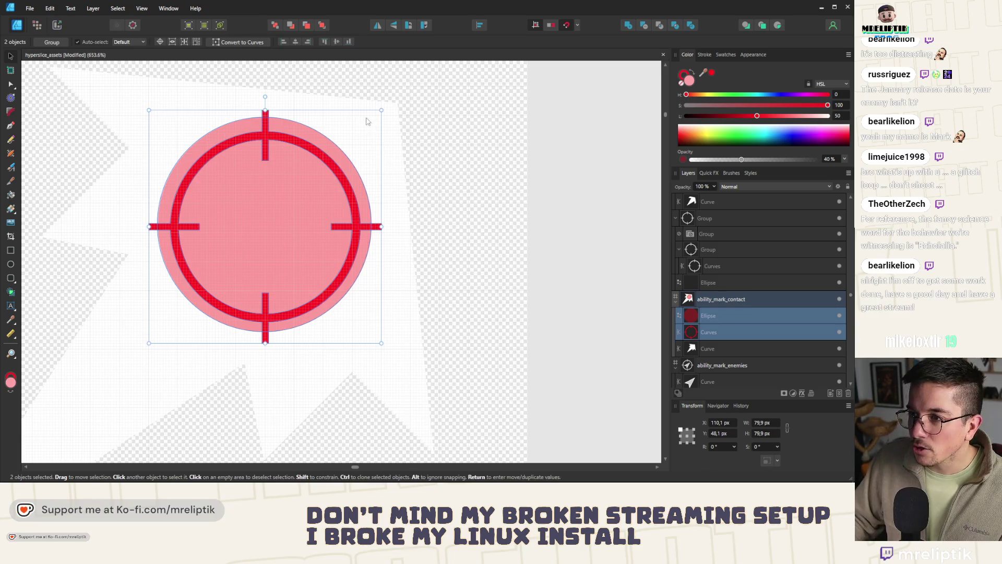
pyautogui.click(295, 44)
pyautogui.click(338, 44)
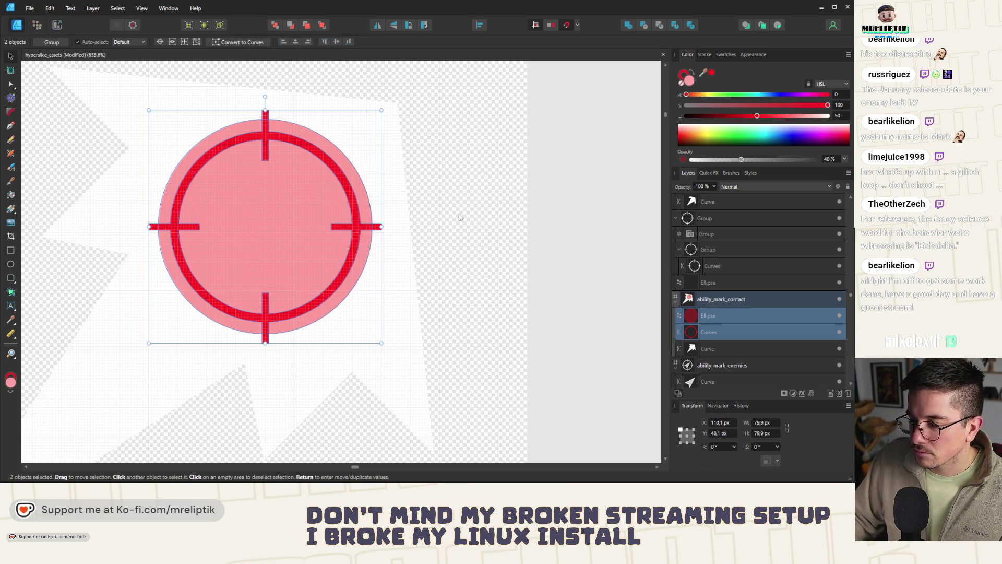
pyautogui.click(535, 204)
pyautogui.click(293, 129)
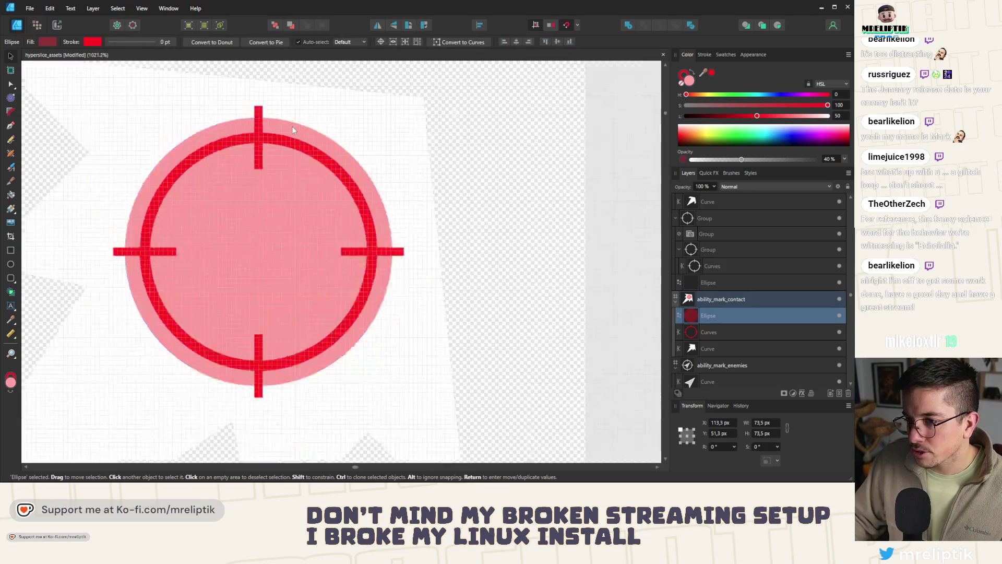
pyautogui.scroll(2, 292, 130)
pyautogui.moveTo(447, 113)
pyautogui.mouseDown()
pyautogui.moveTo(434, 128)
pyautogui.moveTo(442, 129)
pyautogui.moveTo(396, 163)
pyautogui.moveTo(336, 147)
pyautogui.mouseUp()
# Duplicate the circle and Subtract it into a ring, then Add the ring into the crosshair shape.
pyautogui.hotkey('ctrl', 'j')
pyautogui.keyDown('shift'); pyautogui.click(336, 148); pyautogui.keyUp('shift')
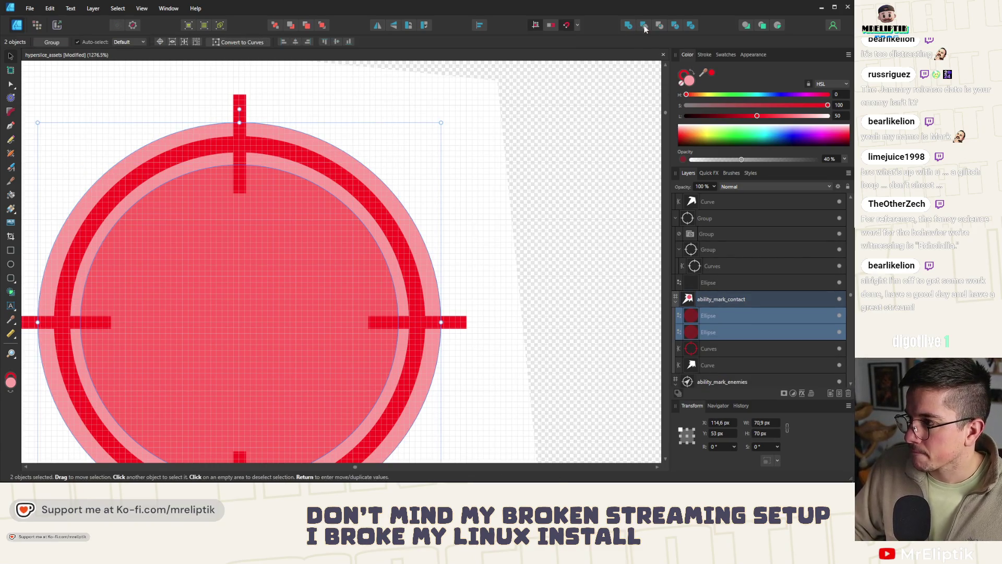
pyautogui.click(644, 25)
pyautogui.scroll(-2, 302, 139)
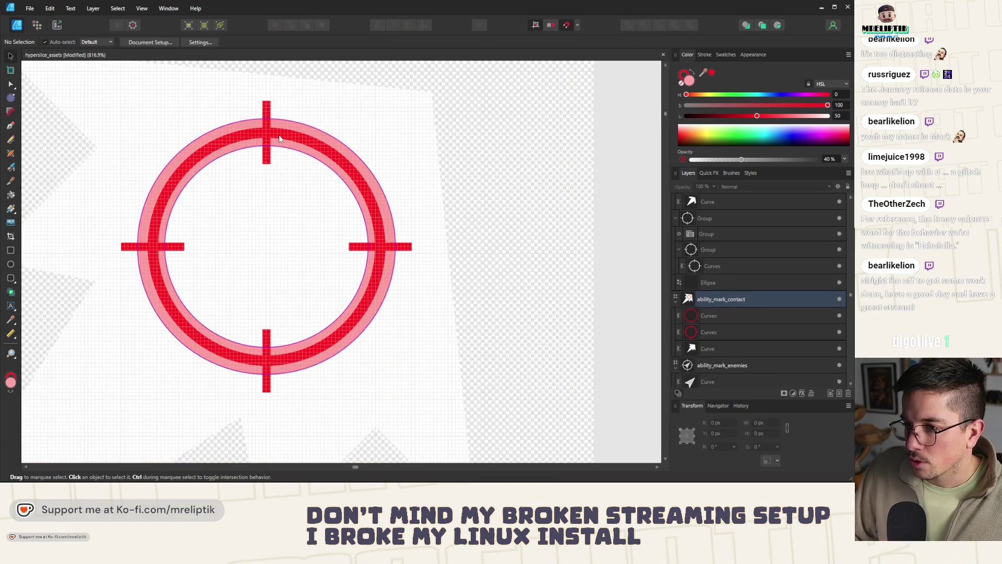
pyautogui.press('a')
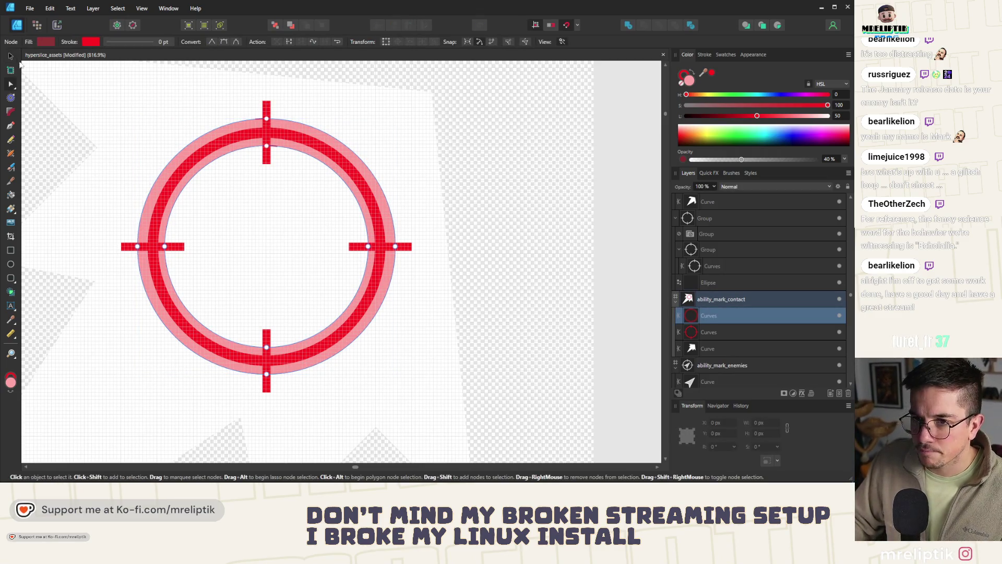
pyautogui.click(10, 55)
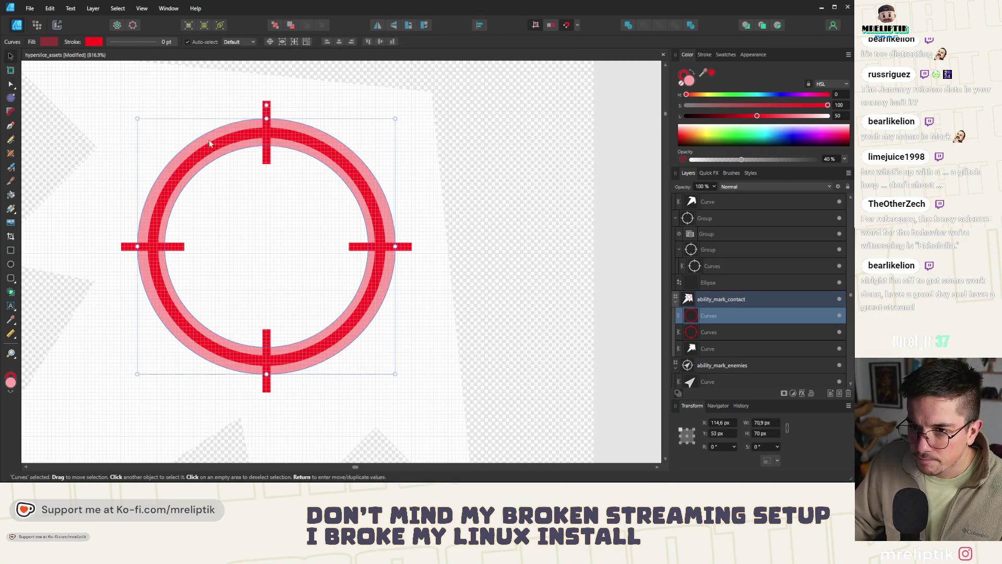
pyautogui.keyDown('shift'); pyautogui.click(710, 333); pyautogui.keyUp('shift')
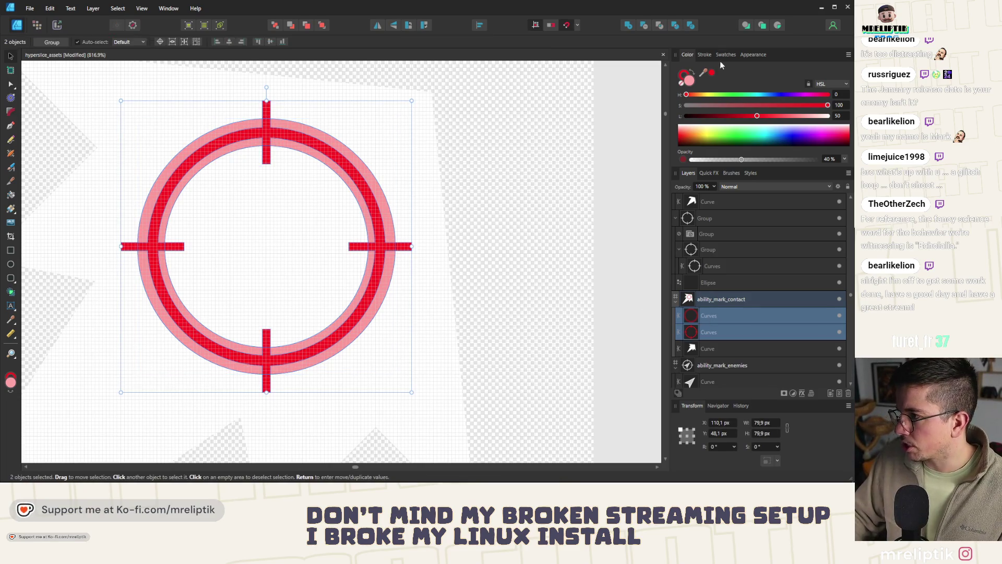
pyautogui.click(631, 24)
pyautogui.scroll(-3, 179, 180)
pyautogui.hotkey('ctrl', 'd')
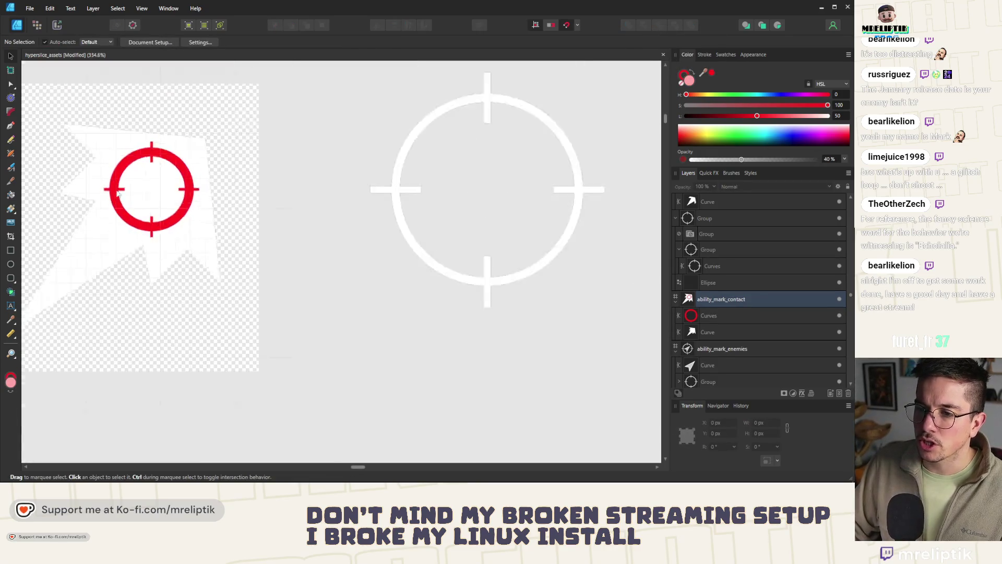
pyautogui.scroll(2, 179, 179)
# Draw a thin rectangle on the ring's right tick and copy it onto the left tick.
pyautogui.press('m')
pyautogui.scroll(2, 278, 177)
pyautogui.scroll(1, 277, 177)
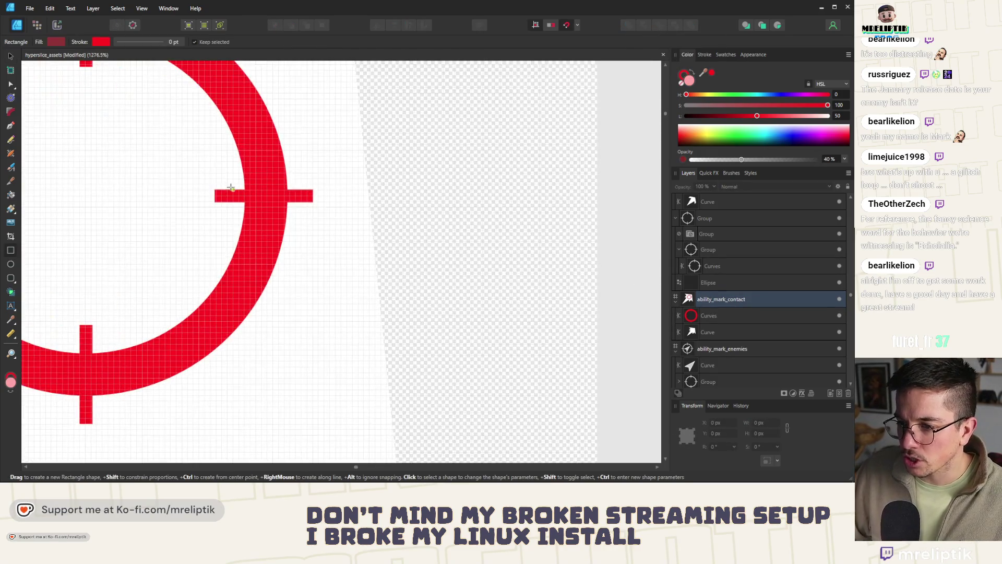
pyautogui.moveTo(216, 200); pyautogui.dragTo(325, 203)
pyautogui.scroll(-2, 340, 195)
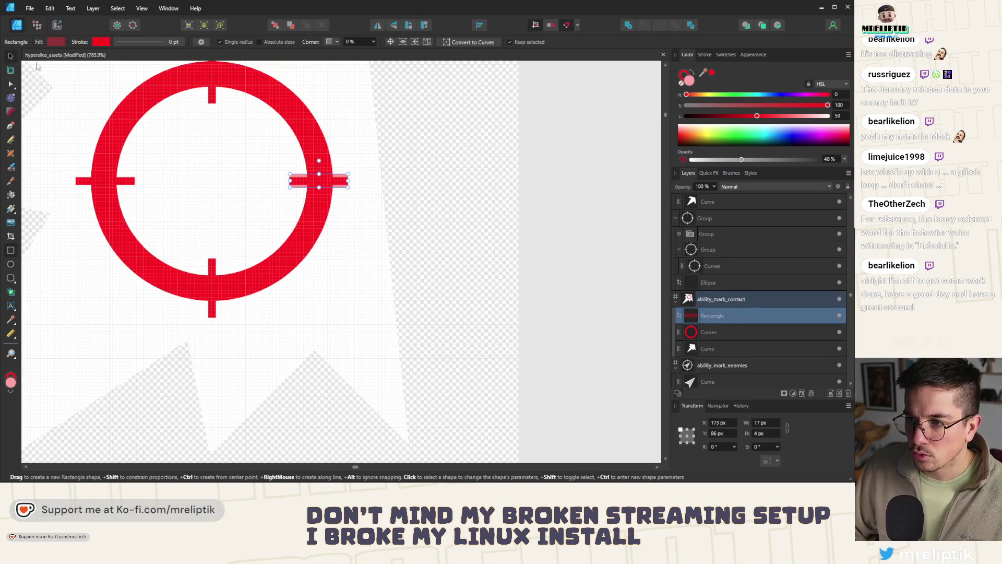
pyautogui.scroll(3, 380, 202)
pyautogui.scroll(-2, 380, 202)
pyautogui.scroll(2, 380, 201)
pyautogui.press('v')
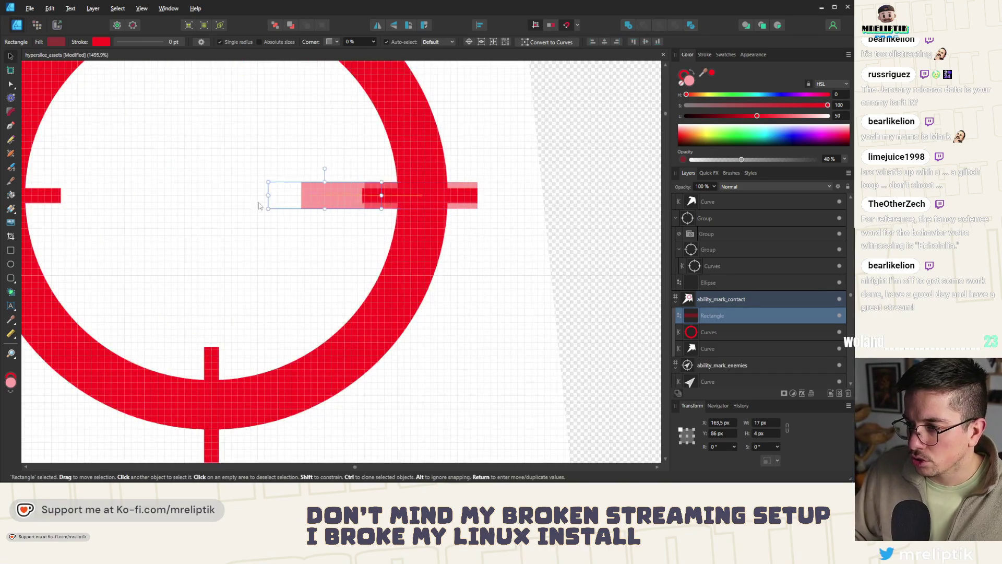
pyautogui.moveTo(380, 202); pyautogui.dragTo(23, 202)
pyautogui.moveTo(401, 195); pyautogui.dragTo(398, 196)
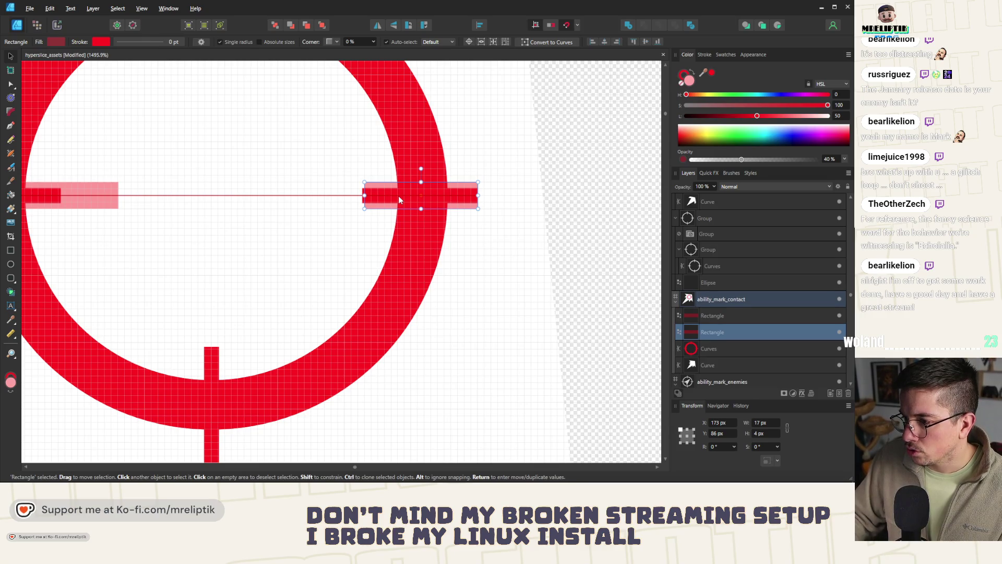
pyautogui.scroll(-1, 398, 195)
pyautogui.hscroll(-3, 284, 206)
# Duplicate the two horizontal bars and rotate the copies -90° into vertical prongs.
pyautogui.click(349, 201)
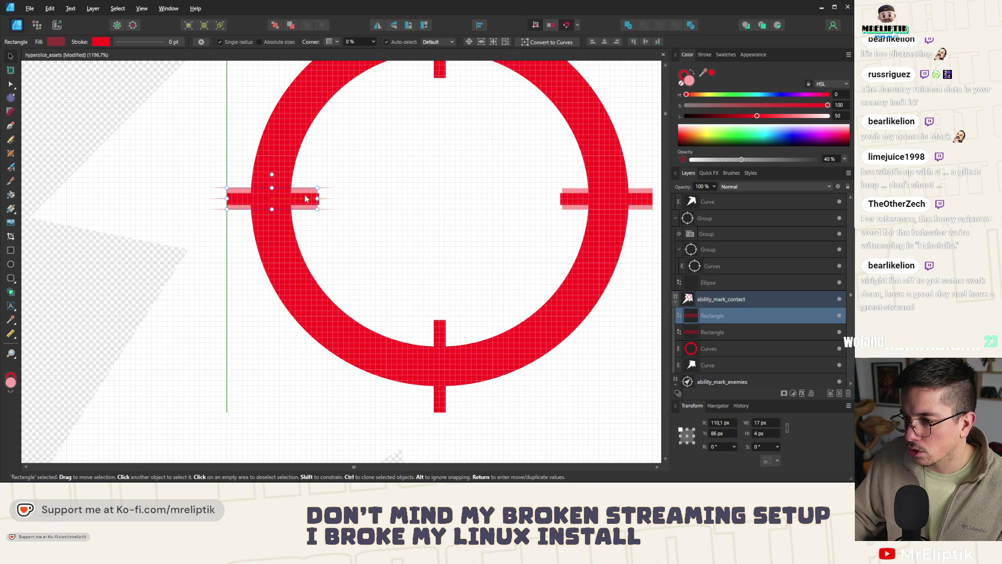
pyautogui.scroll(-1, 242, 196)
pyautogui.scroll(1, 241, 195)
pyautogui.hotkey('ctrl', 'd')
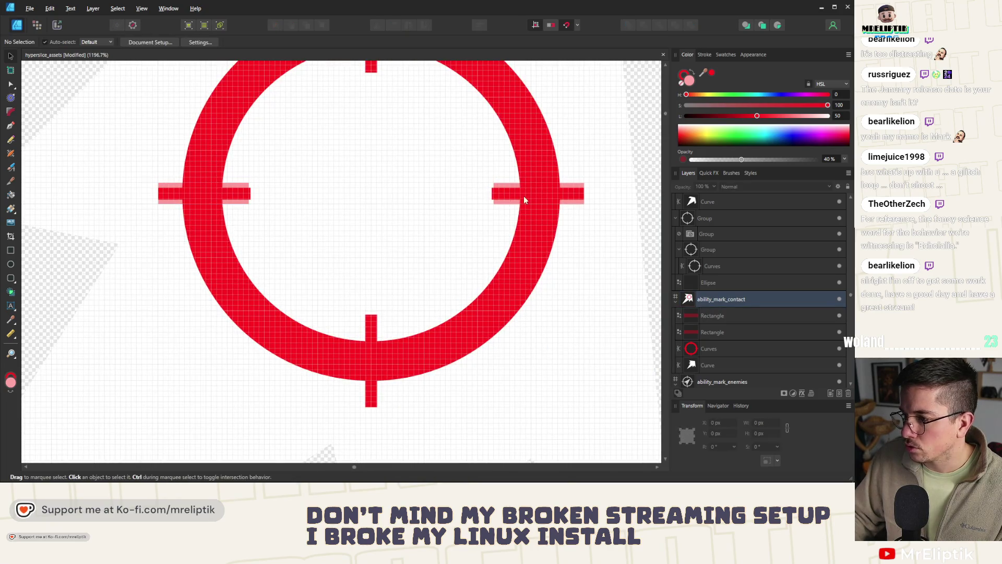
pyautogui.click(524, 196)
pyautogui.keyDown('shift'); pyautogui.click(236, 202); pyautogui.keyUp('shift')
pyautogui.keyDown('shift'); pyautogui.click(277, 220); pyautogui.keyUp('shift')
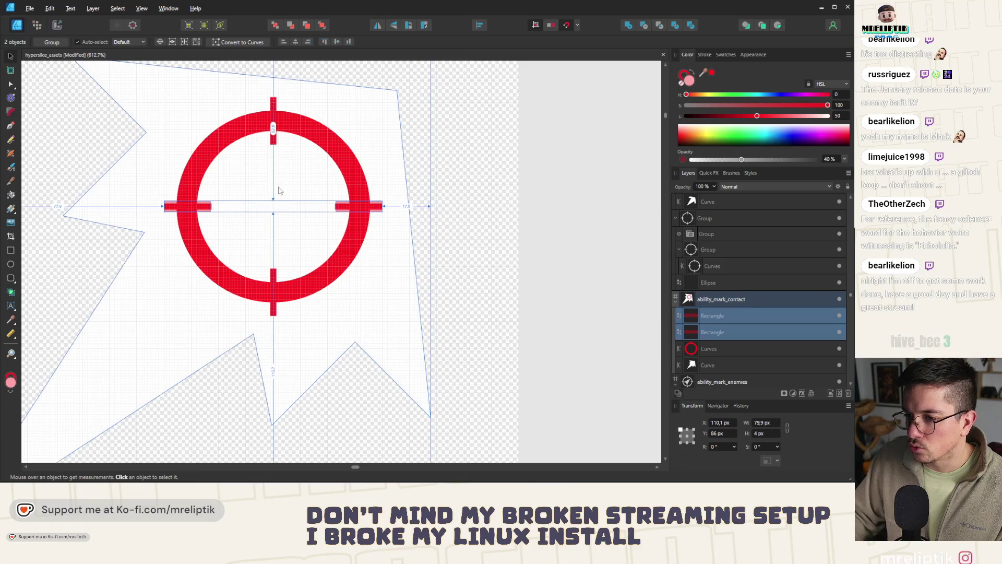
pyautogui.moveTo(278, 221); pyautogui.dragTo(261, 220)
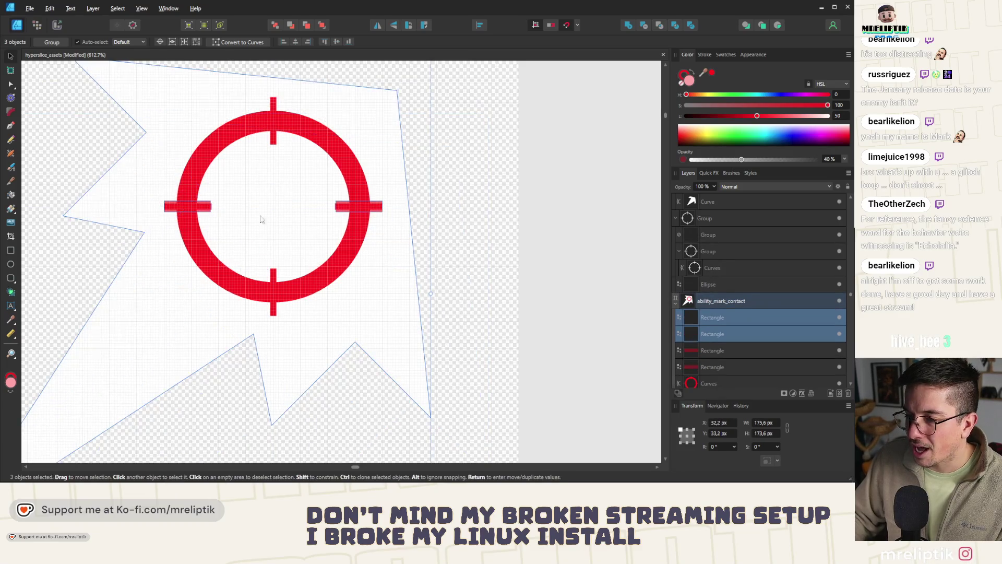
pyautogui.keyDown('shift'); pyautogui.click(215, 228); pyautogui.keyUp('shift')
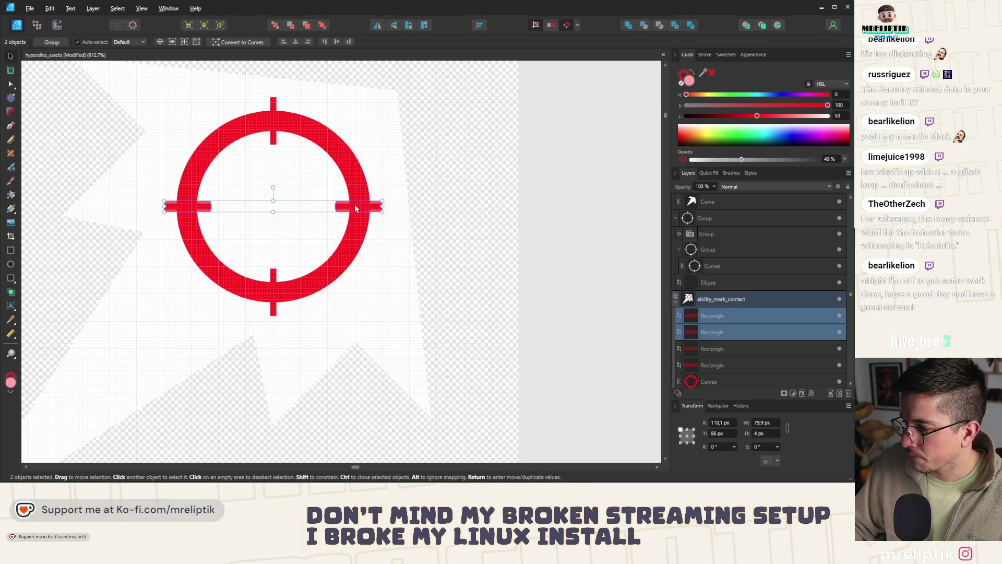
pyautogui.moveTo(355, 207); pyautogui.dragTo(358, 205)
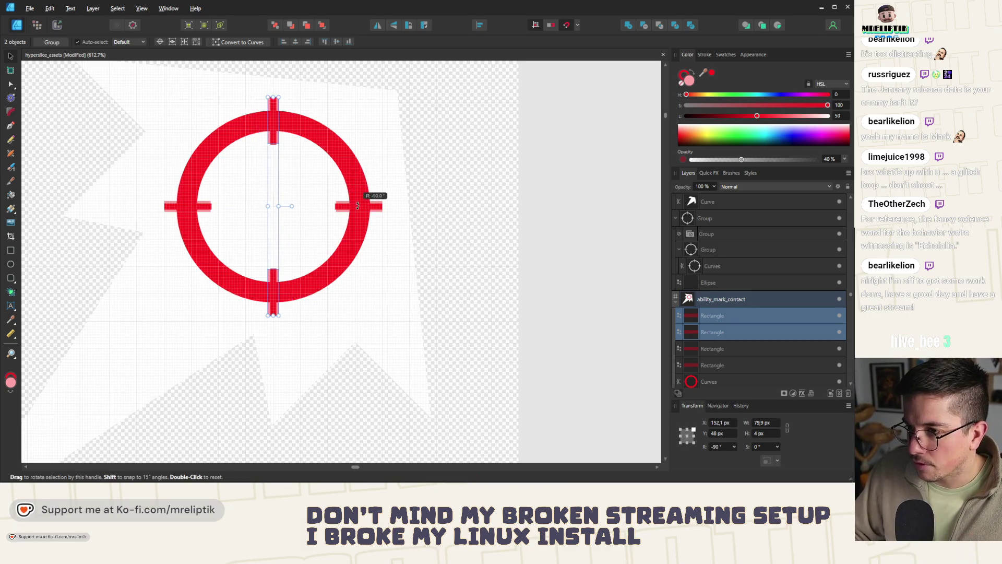
# Add the vertical prongs and horizontal bars into the red ring as one crosshair shape.
pyautogui.keyDown('shift'); pyautogui.click(342, 163); pyautogui.keyUp('shift')
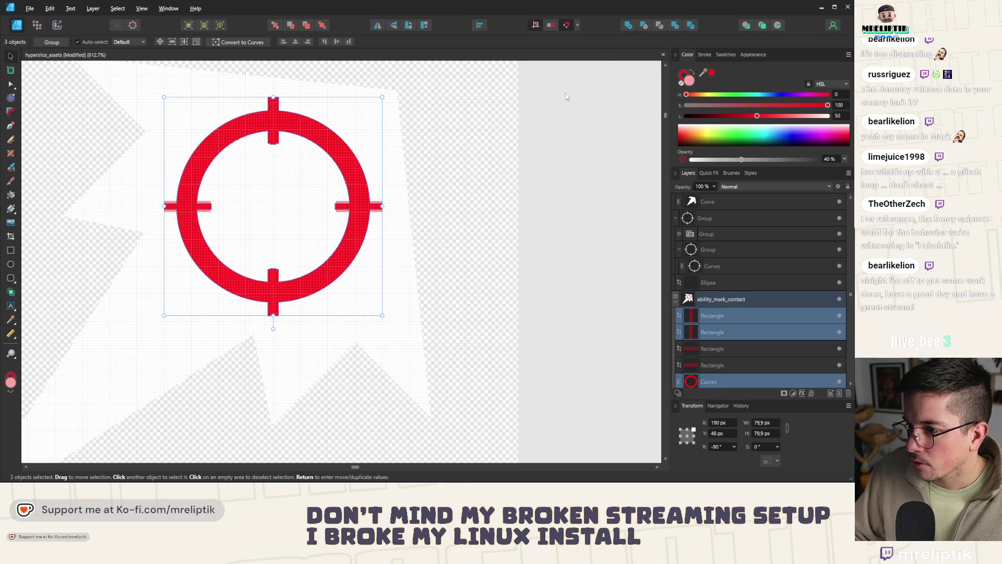
pyautogui.click(628, 24)
pyautogui.click(356, 205)
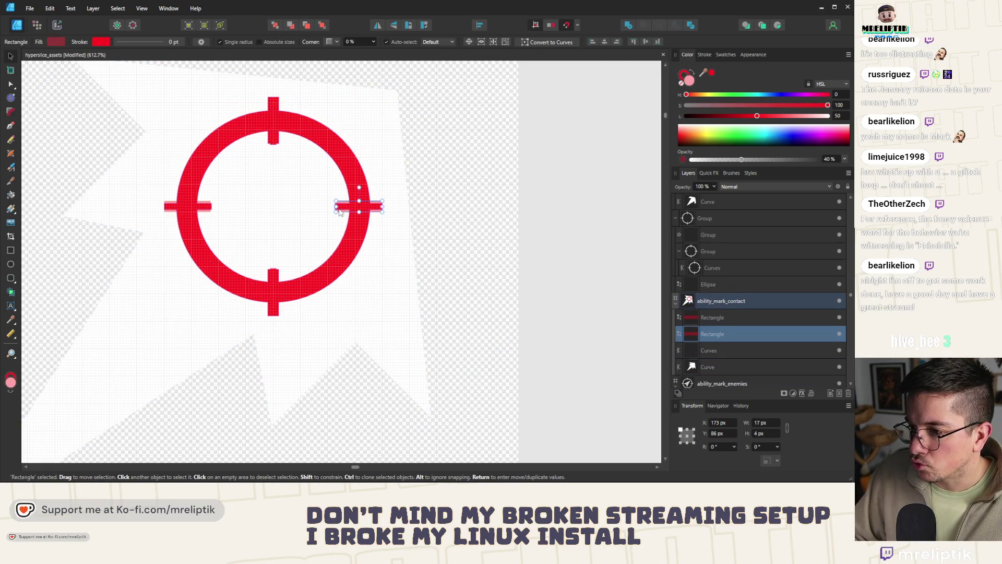
pyautogui.keyDown('shift'); pyautogui.click(208, 207); pyautogui.keyUp('shift')
pyautogui.keyDown('shift'); pyautogui.click(196, 176); pyautogui.keyUp('shift')
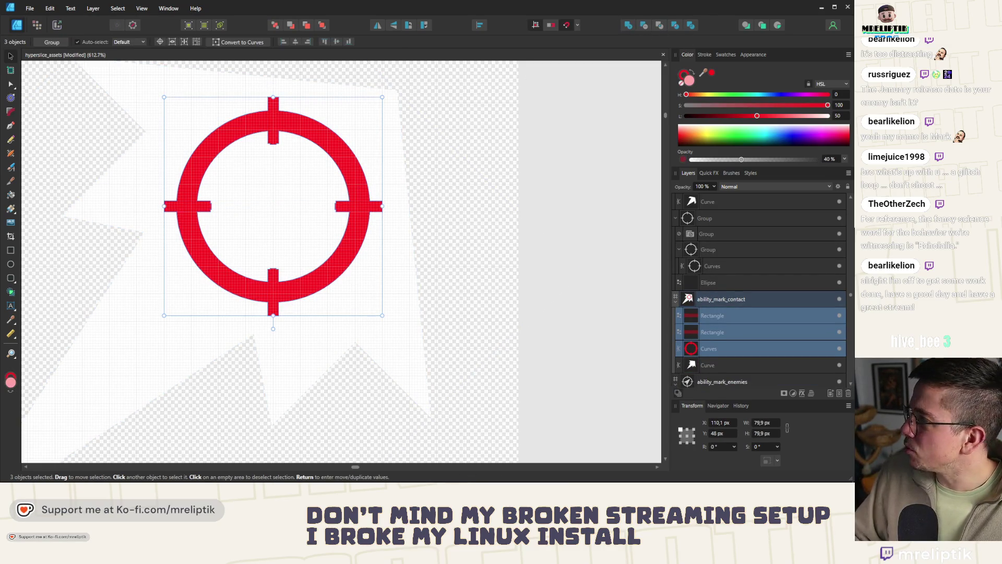
pyautogui.click(628, 25)
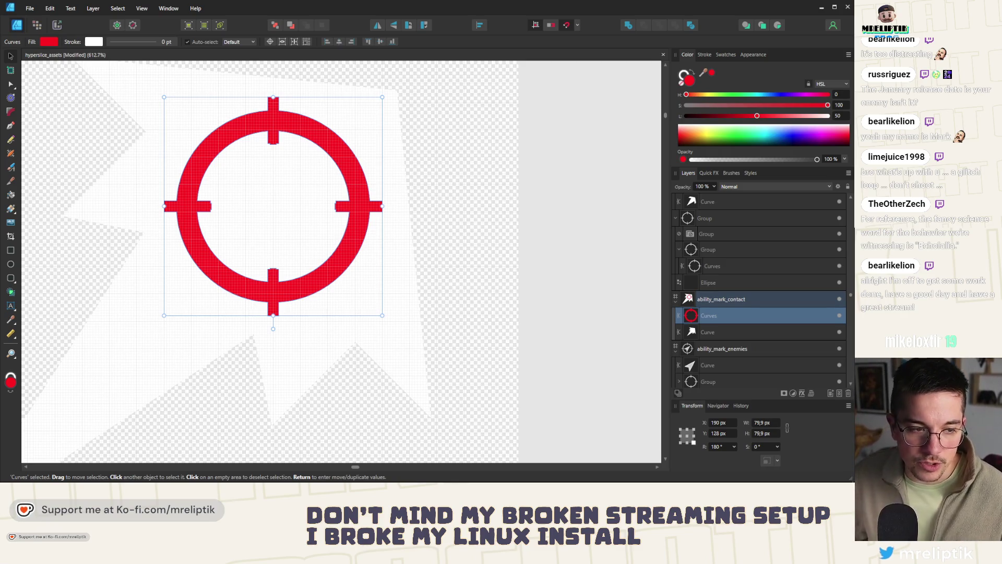
pyautogui.scroll(2, 225, 145)
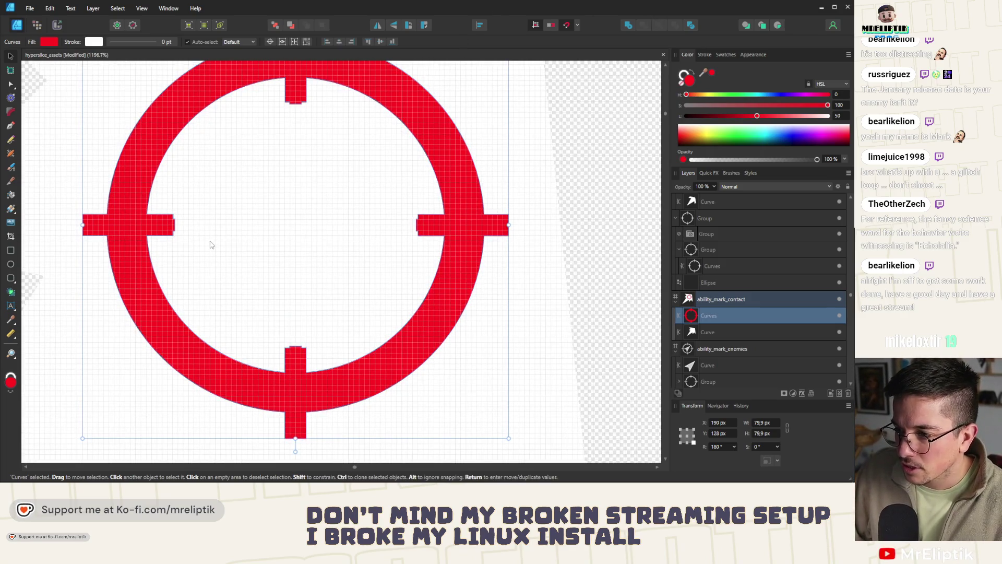
# Flatten the prong edges with the Node Tool by nudging and deleting the bump and notch nodes.
pyautogui.press('a')
pyautogui.scroll(2, 164, 228)
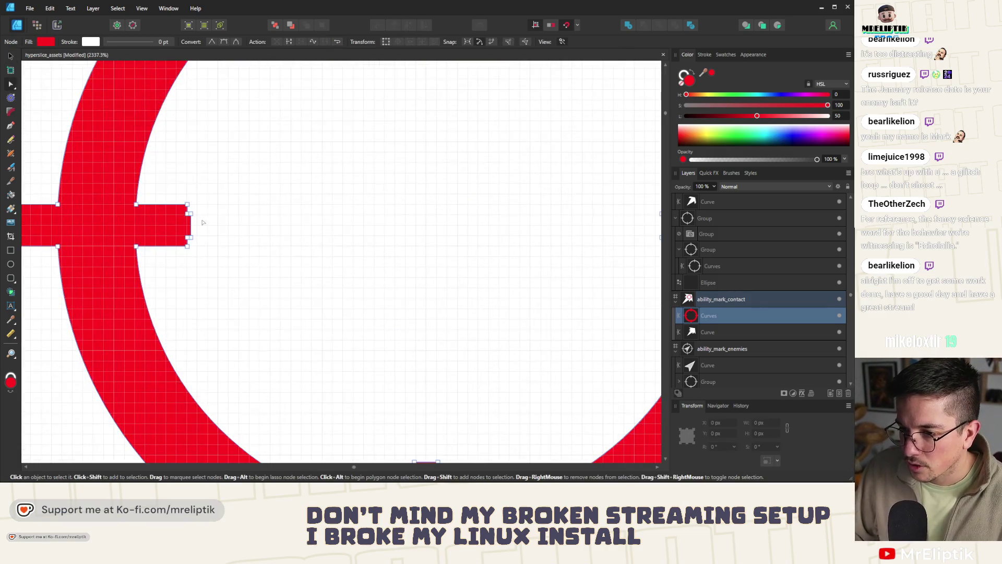
pyautogui.moveTo(190, 245); pyautogui.dragTo(188, 245)
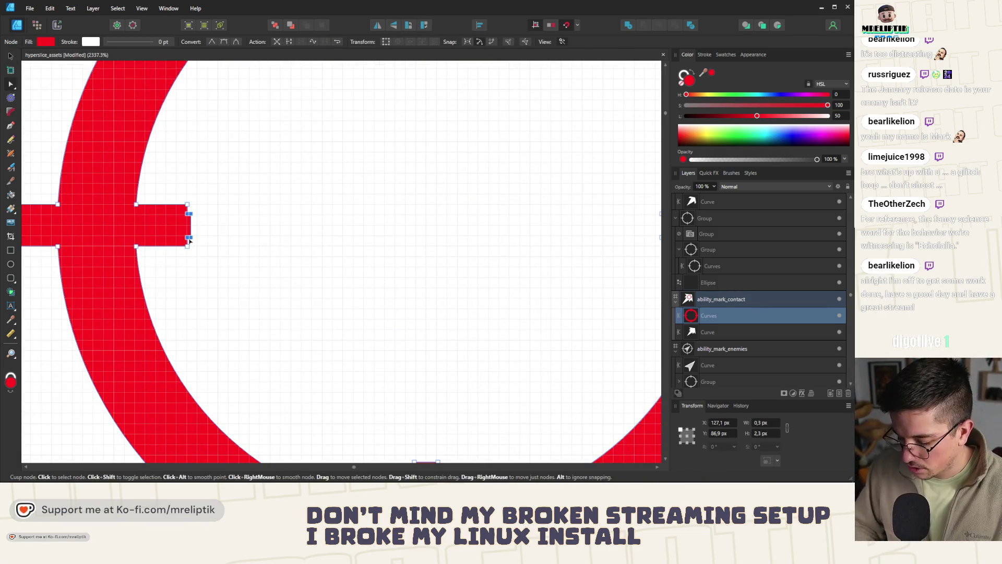
pyautogui.scroll(-5, 188, 245)
pyautogui.scroll(5, 224, 290)
pyautogui.moveTo(200, 272)
pyautogui.mouseDown()
pyautogui.moveTo(170, 329)
pyautogui.moveTo(188, 297)
pyautogui.mouseUp()
pyautogui.scroll(-5, 129, 391)
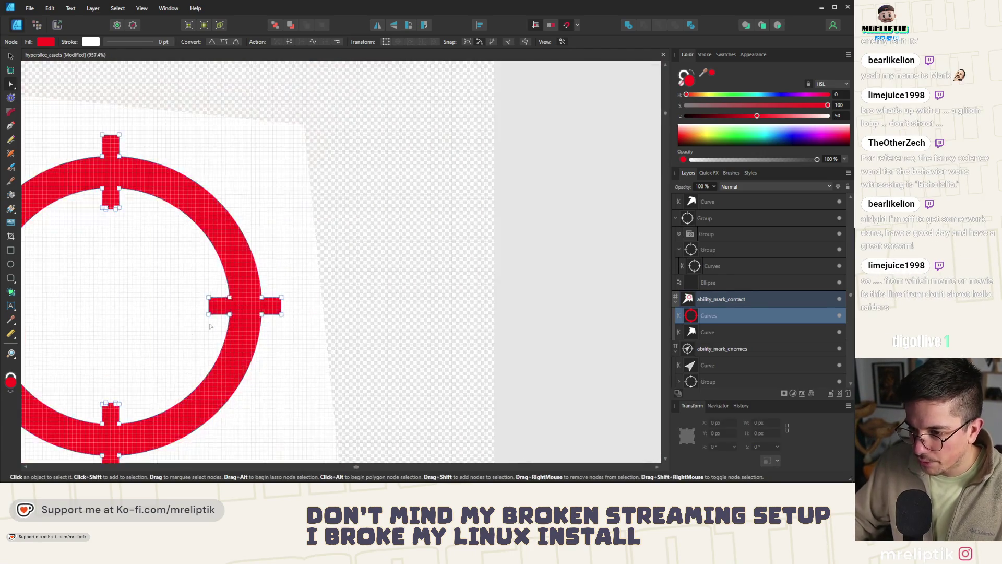
pyautogui.scroll(8, 130, 391)
pyautogui.moveTo(247, 303); pyautogui.dragTo(142, 386)
pyautogui.press('Down')
pyautogui.scroll(-3, 141, 385)
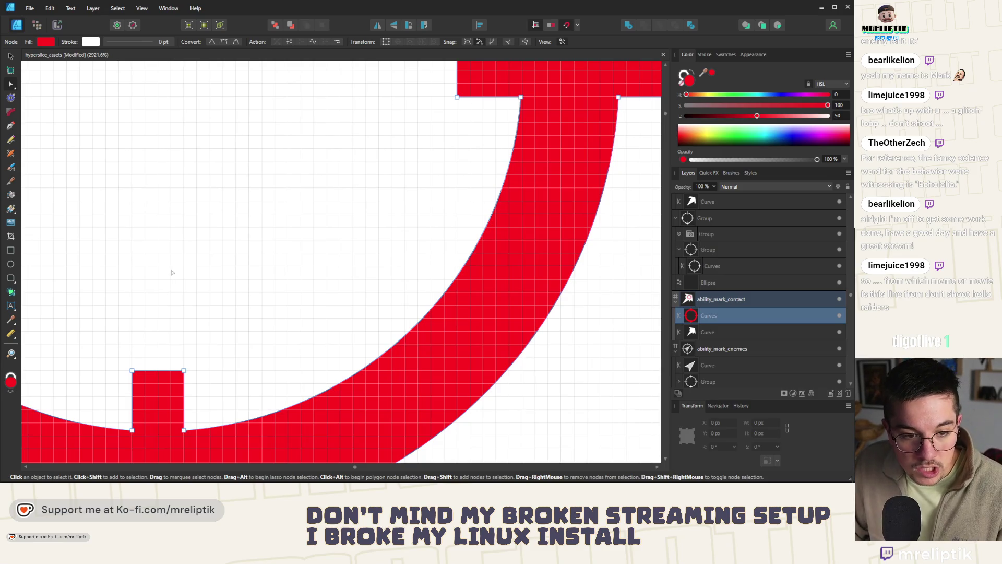
pyautogui.scroll(-3, 171, 272)
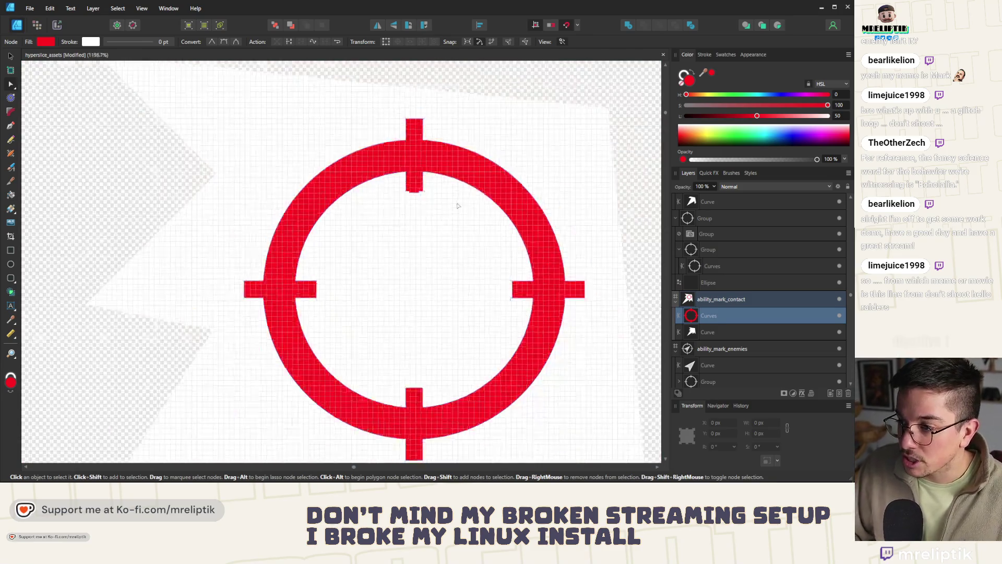
pyautogui.scroll(5, 438, 200)
pyautogui.scroll(2, 369, 186)
pyautogui.moveTo(351, 159)
pyautogui.mouseDown()
pyautogui.moveTo(256, 224)
pyautogui.moveTo(270, 226)
pyautogui.mouseUp()
pyautogui.press('Delete')
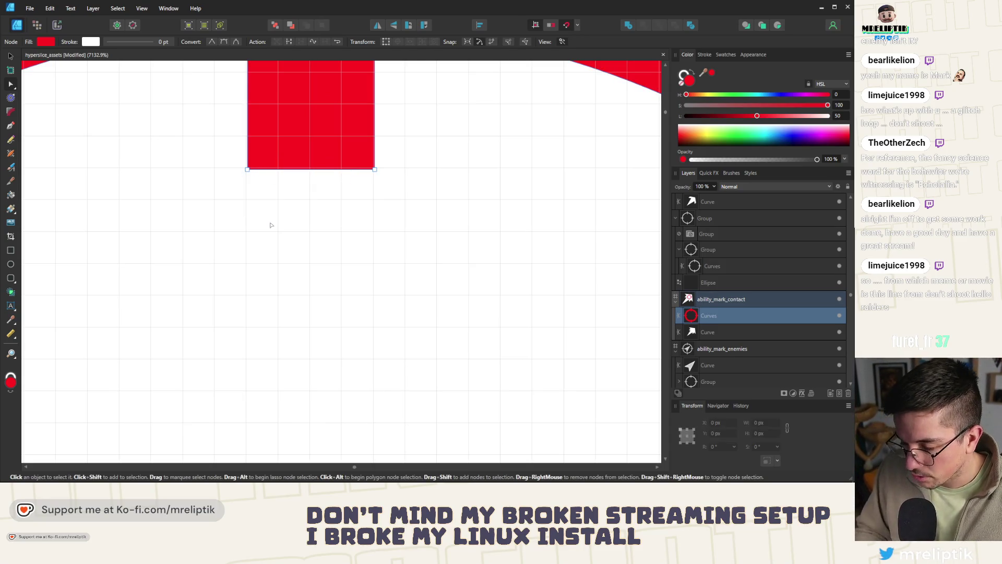
pyautogui.scroll(-5, 270, 225)
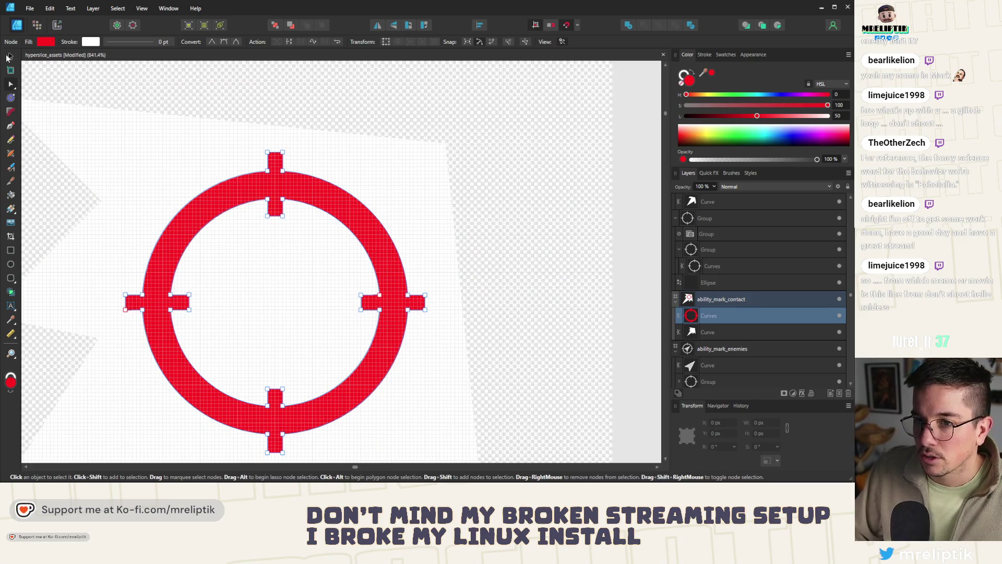
pyautogui.click(8, 57)
pyautogui.scroll(-3, 351, 201)
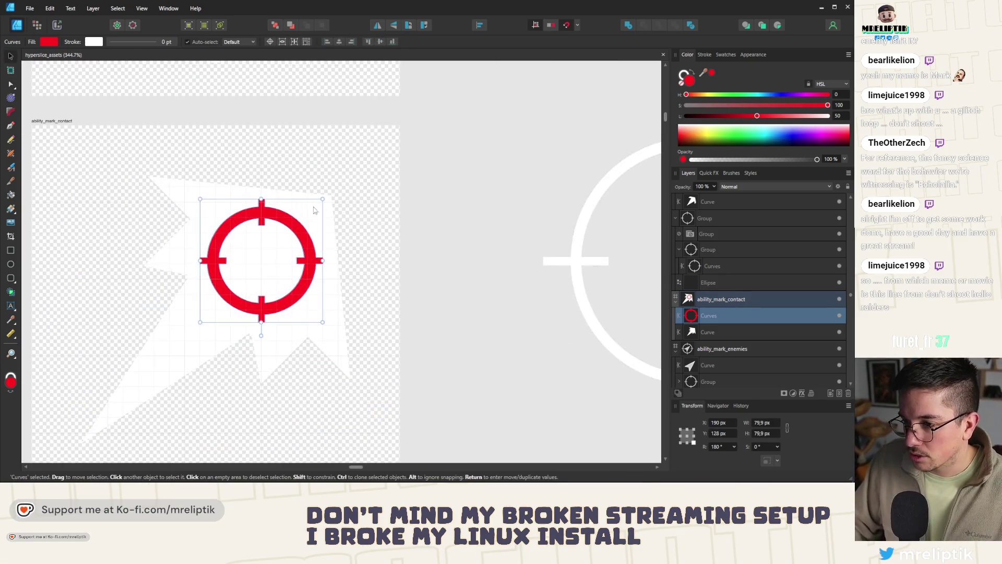
# Keep a crosshair copy beside the artboard and subtract the crosshair from the white background shape.
pyautogui.keyDown('shift'); pyautogui.click(314, 210); pyautogui.keyUp('shift')
pyautogui.scroll(-2, 157, 262)
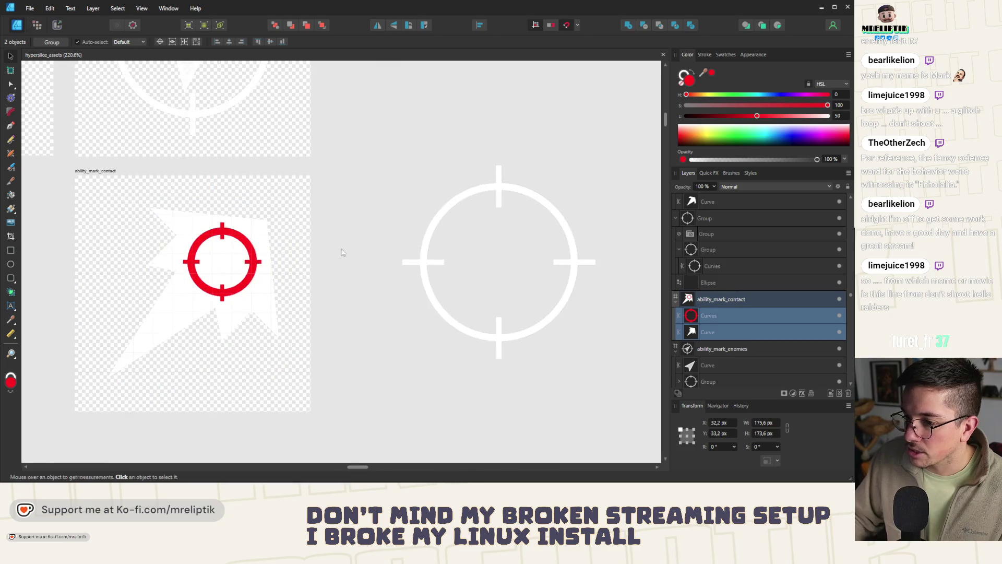
pyautogui.click(340, 251)
pyautogui.click(249, 245)
pyautogui.moveTo(251, 248); pyautogui.dragTo(415, 179)
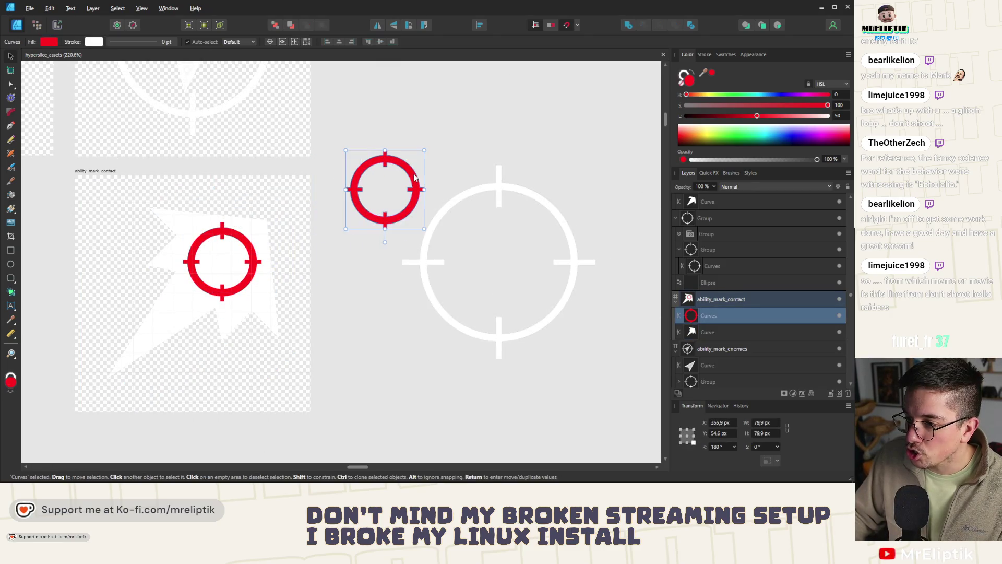
pyautogui.click(249, 235)
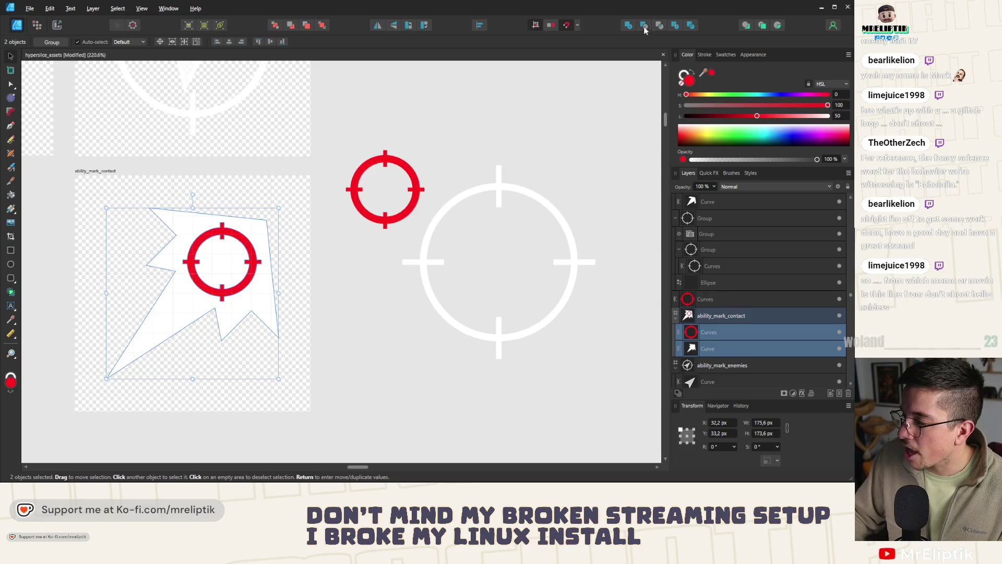
pyautogui.click(646, 29)
pyautogui.hotkey('ctrl', 'd')
pyautogui.scroll(-4, 143, 238)
pyautogui.scroll(1, 143, 238)
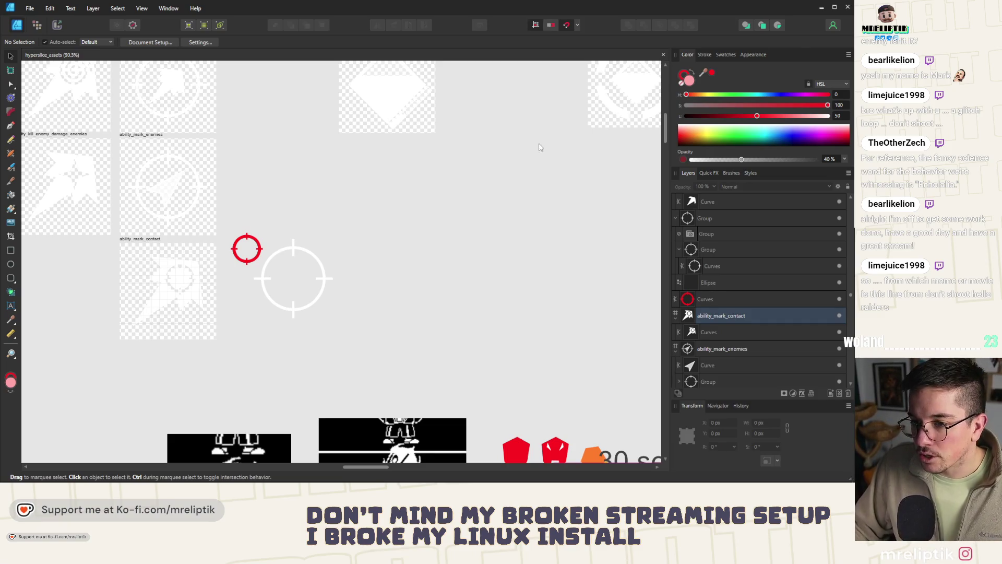
pyautogui.scroll(2, 339, 184)
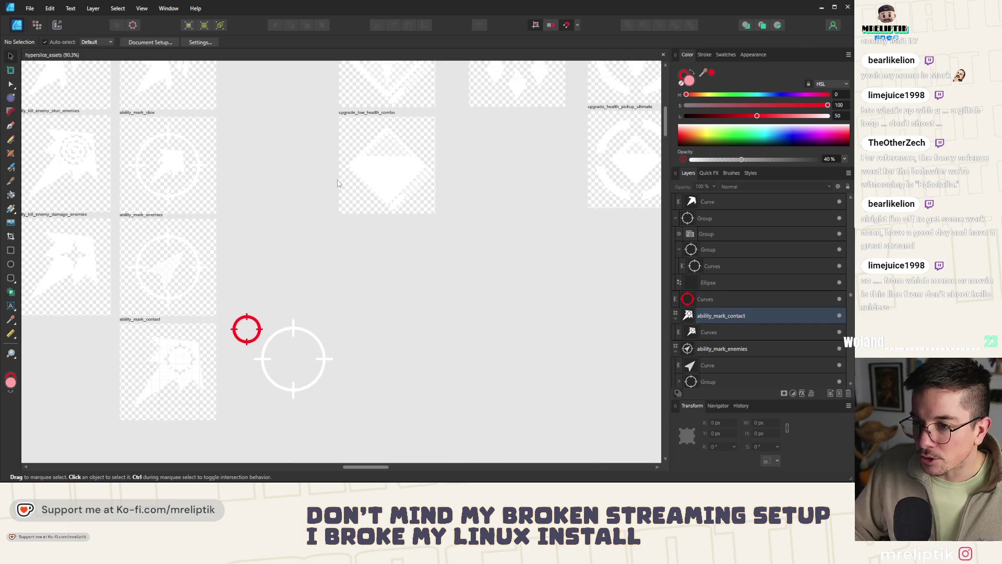
# Move the white crosshair up-right and shift the ability_mark_slice artboard right, adjusting its X value.
pyautogui.moveTo(345, 286); pyautogui.dragTo(221, 448)
pyautogui.moveTo(293, 359); pyautogui.dragTo(441, 319)
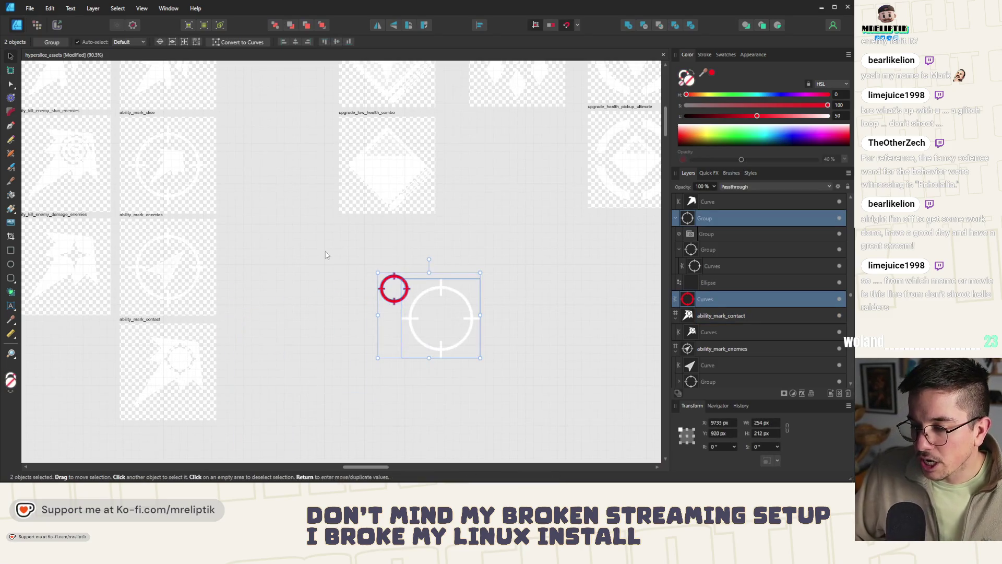
pyautogui.hotkey('ctrl', 'd')
pyautogui.click(155, 119)
pyautogui.moveTo(140, 117); pyautogui.dragTo(241, 123)
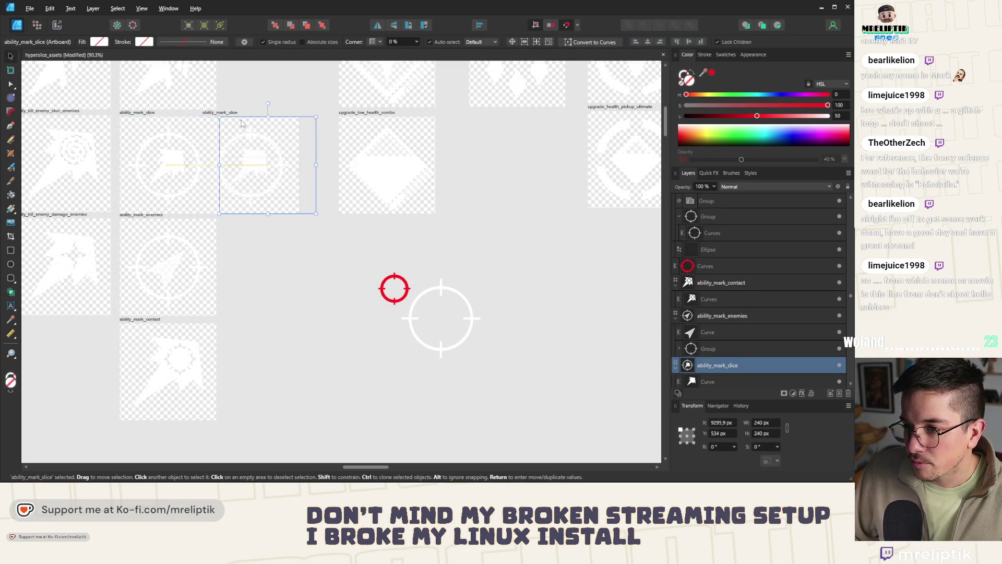
pyautogui.scroll(3, 240, 123)
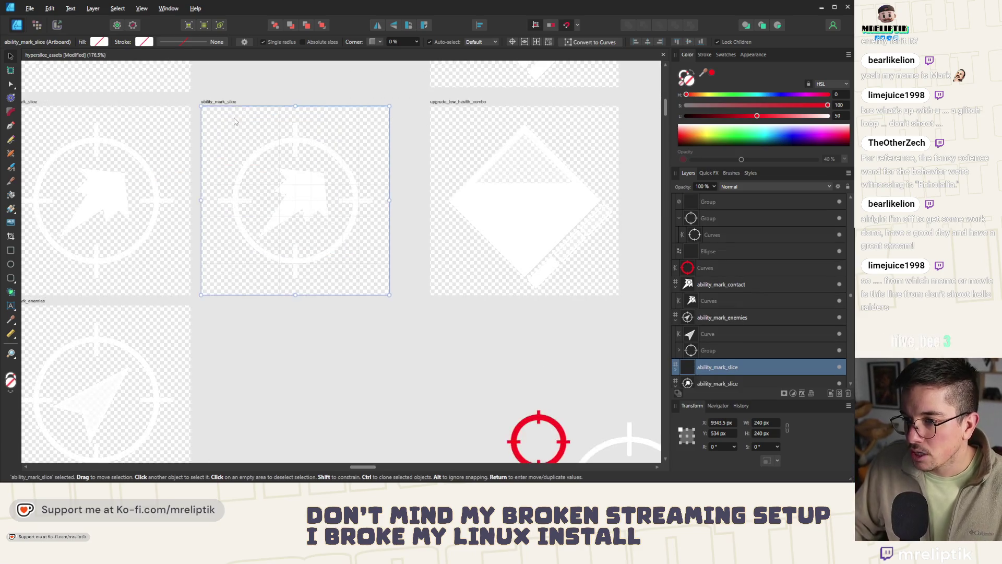
pyautogui.click(725, 423)
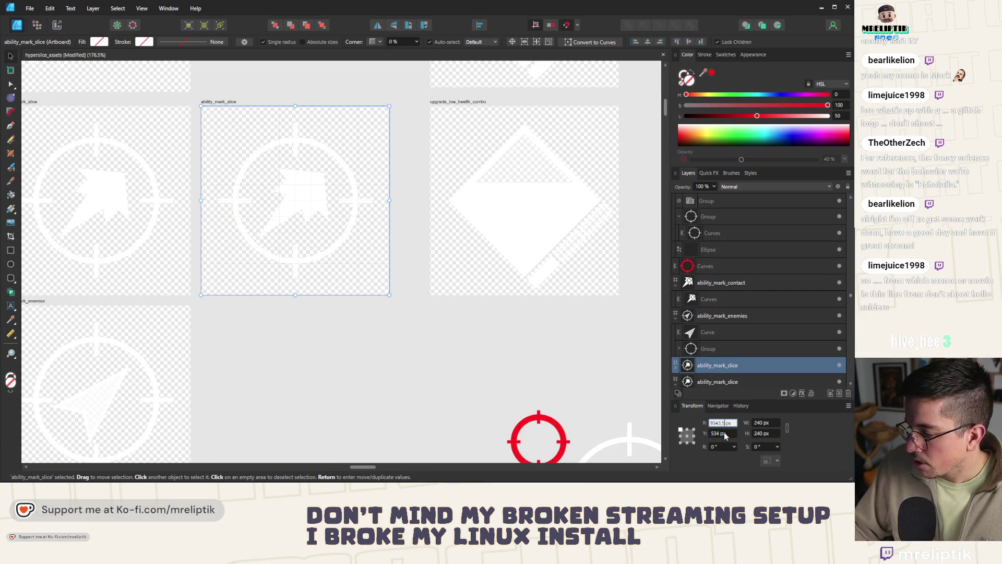
pyautogui.press('BackSpace')
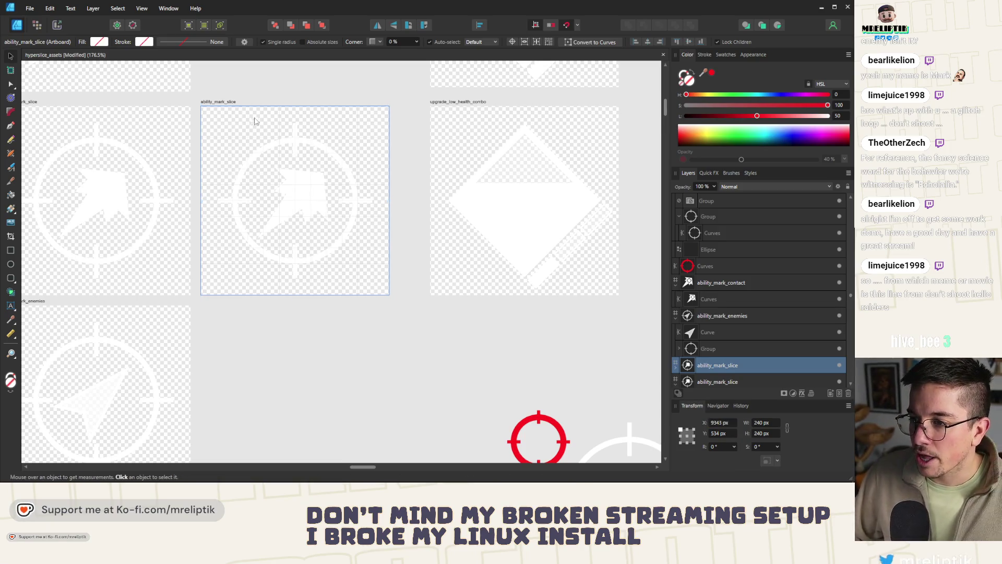
pyautogui.scroll(-1, 253, 124)
pyautogui.scroll(-3, 306, 181)
pyautogui.scroll(1, 226, 237)
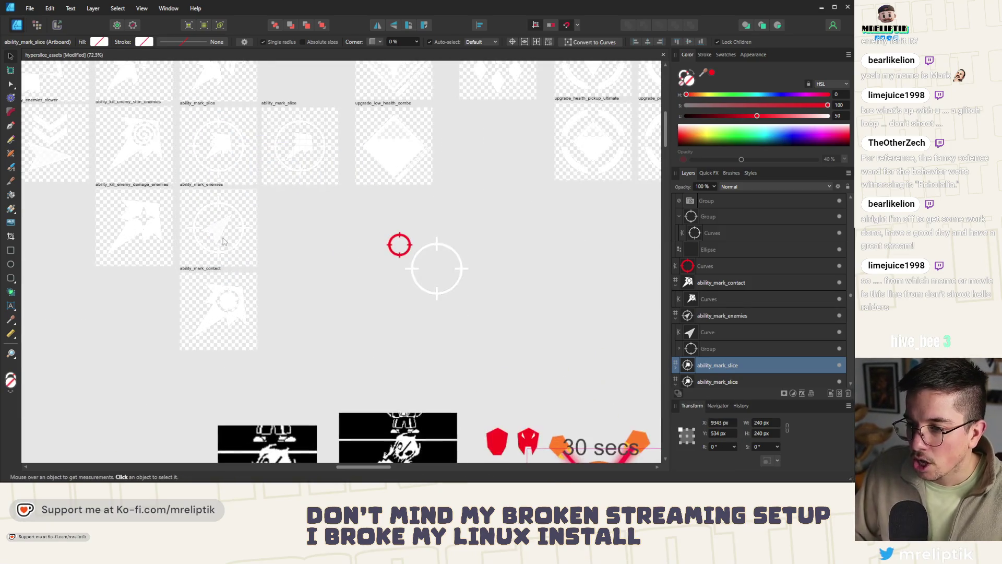
# Delete the leftover shape inside the ability_mark_slice artboard.
pyautogui.click(218, 226)
pyautogui.click(284, 102)
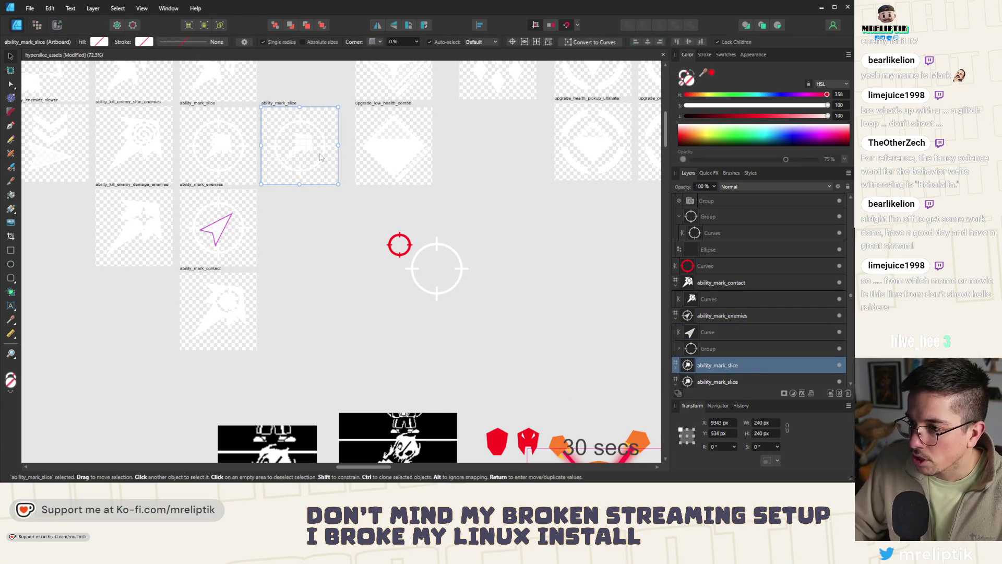
pyautogui.scroll(2, 282, 141)
pyautogui.click(320, 127)
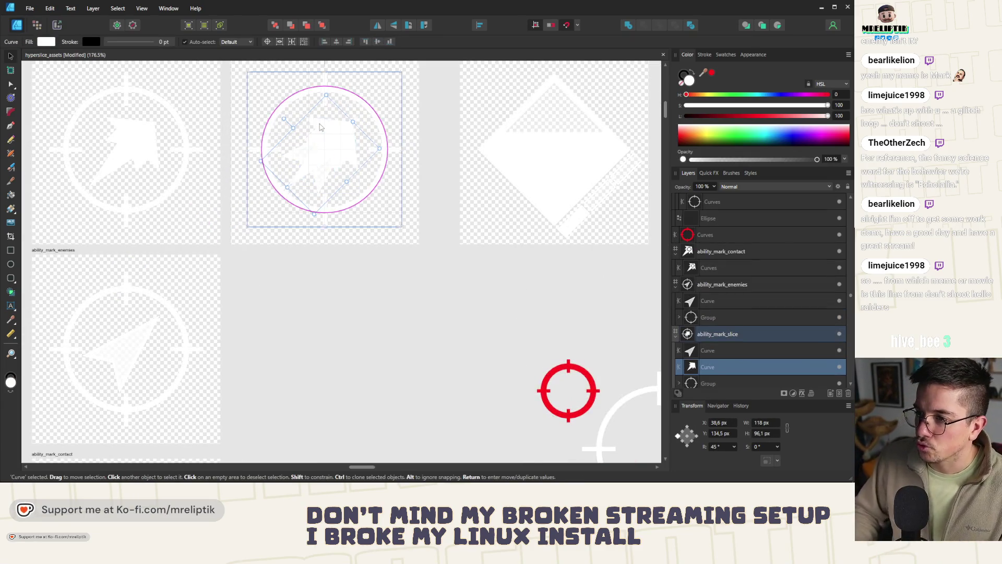
pyautogui.press('Delete')
pyautogui.scroll(-2, 270, 133)
pyautogui.scroll(3, 266, 132)
# Rotate the slice icon's arrow to -45° and enlarge it to about 123×194 px across the crosshair.
pyautogui.click(273, 154)
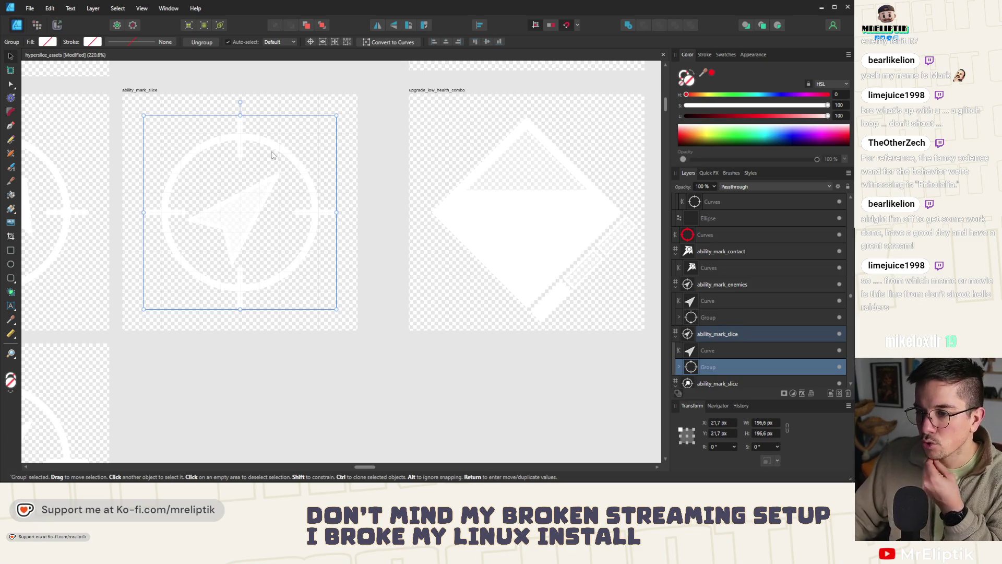
pyautogui.click(248, 228)
pyautogui.moveTo(305, 194)
pyautogui.mouseDown()
pyautogui.moveTo(397, 190)
pyautogui.moveTo(354, 194)
pyautogui.mouseUp()
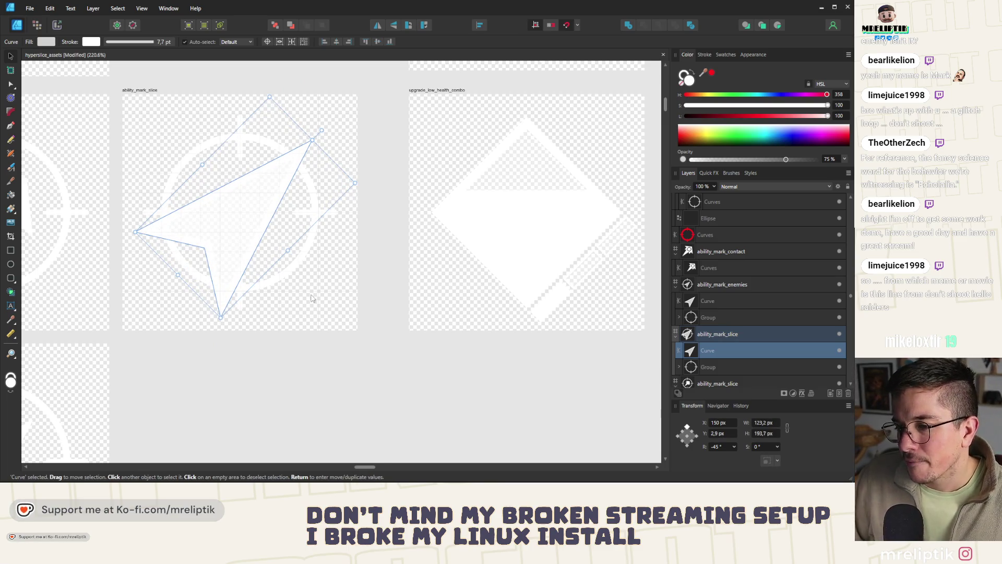
pyautogui.click(287, 369)
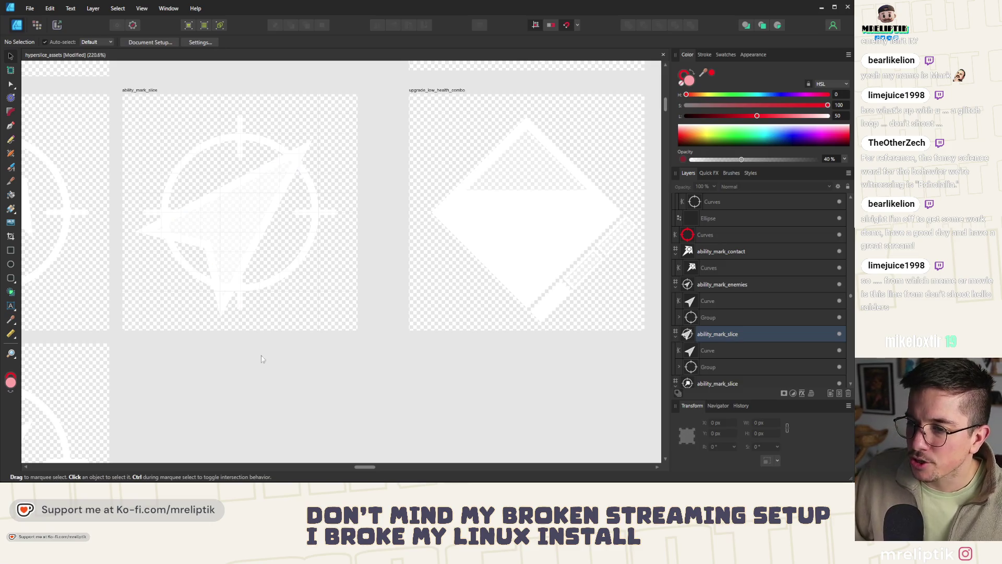
pyautogui.scroll(-5, 263, 363)
pyautogui.scroll(-3, 251, 353)
pyautogui.scroll(-2, 238, 269)
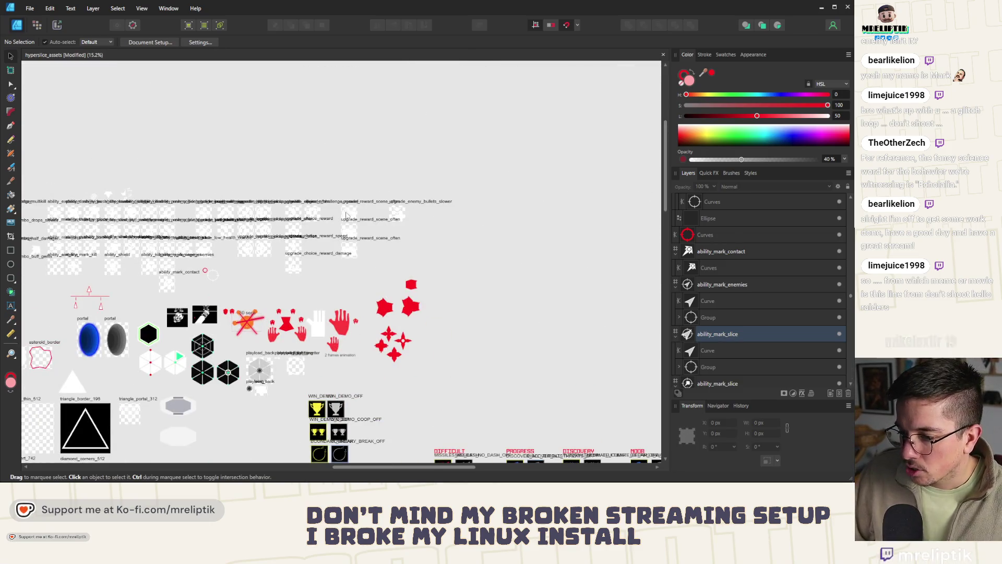
pyautogui.scroll(-3, 345, 215)
pyautogui.scroll(-2, 345, 215)
pyautogui.scroll(-2, 360, 235)
pyautogui.scroll(4, 374, 264)
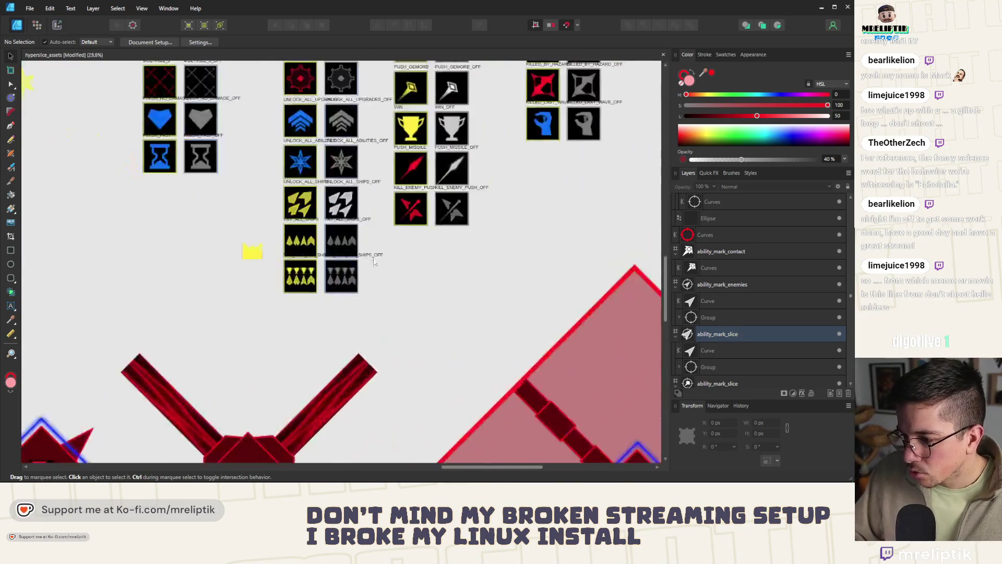
pyautogui.scroll(5, 329, 259)
# Paste a copy of the yellow achievement crown (about 149×129 px) into the ability_mark_slice artboard.
pyautogui.click(200, 252)
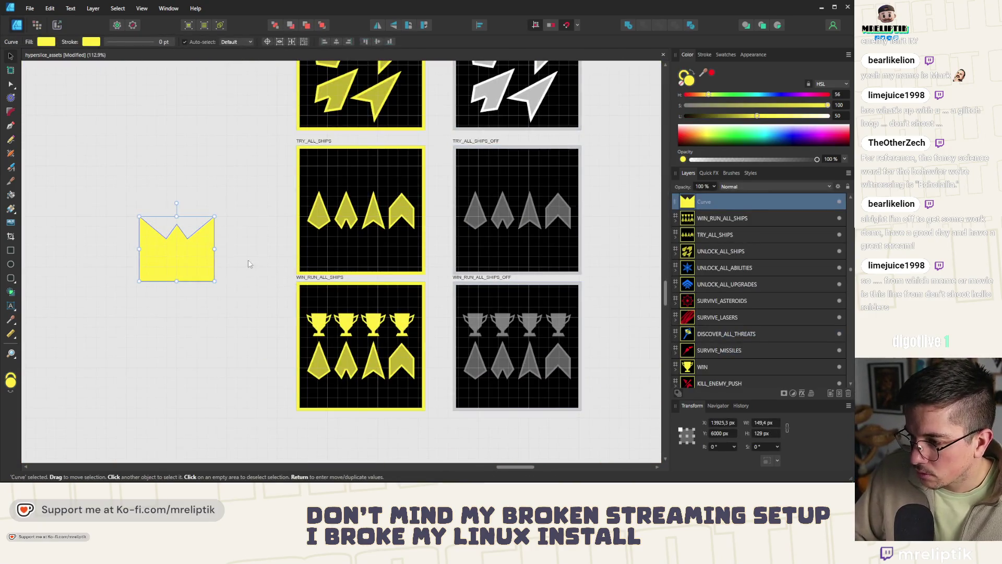
pyautogui.scroll(-3, 353, 237)
pyautogui.scroll(-4, 407, 259)
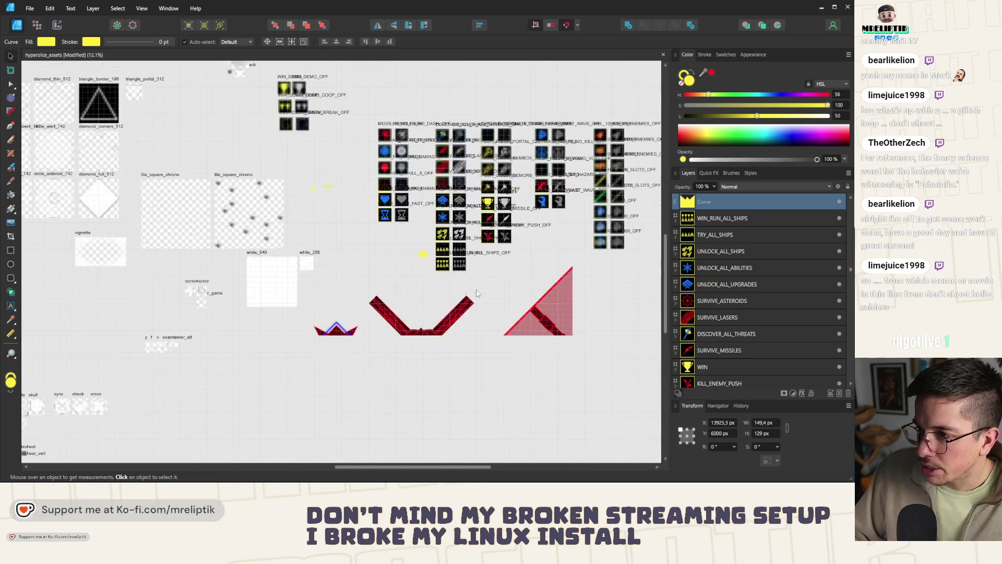
pyautogui.scroll(1, 407, 258)
pyautogui.scroll(3, 407, 259)
pyautogui.scroll(2, 407, 259)
pyautogui.scroll(4, 135, 143)
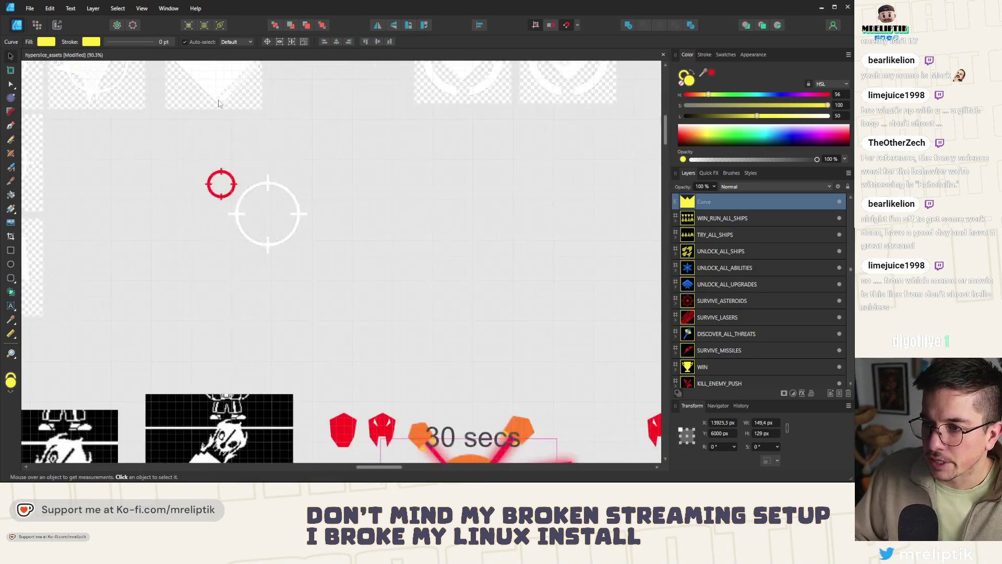
pyautogui.scroll(1, 135, 143)
pyautogui.scroll(-1, 135, 143)
pyautogui.scroll(3, 134, 144)
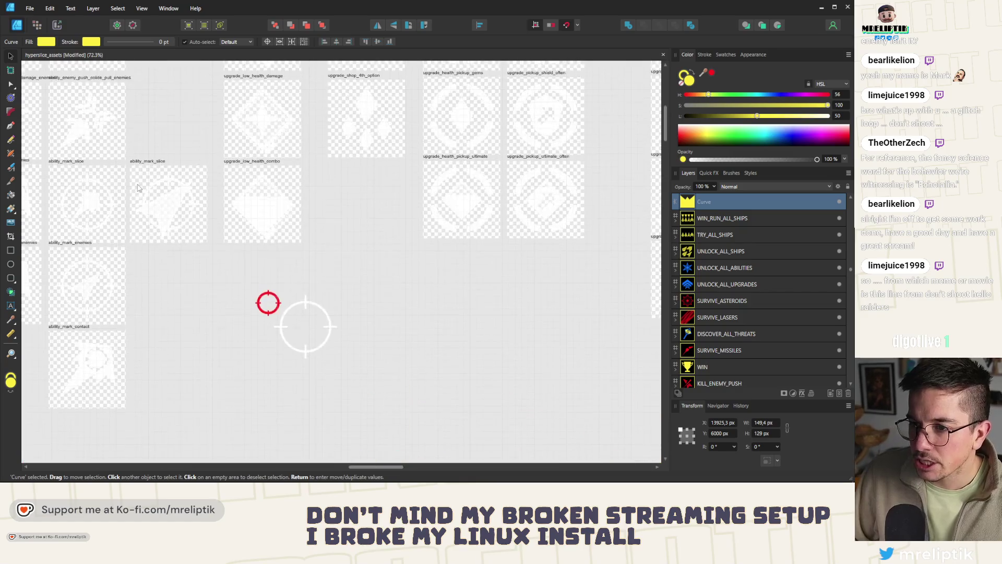
pyautogui.scroll(3, 152, 126)
pyautogui.click(160, 141)
pyautogui.hotkey('ctrl', 'v')
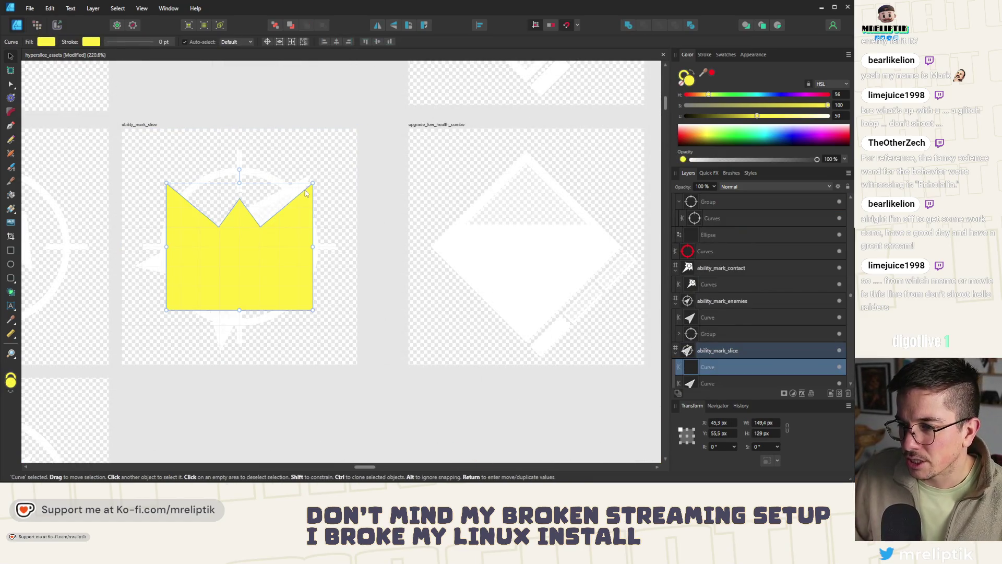
# Shrink the crown to about 95×82 px, tilt it 30° onto the arrow's edge and resize both together.
pyautogui.moveTo(313, 185); pyautogui.dragTo(259, 228)
pyautogui.moveTo(230, 277); pyautogui.dragTo(245, 204)
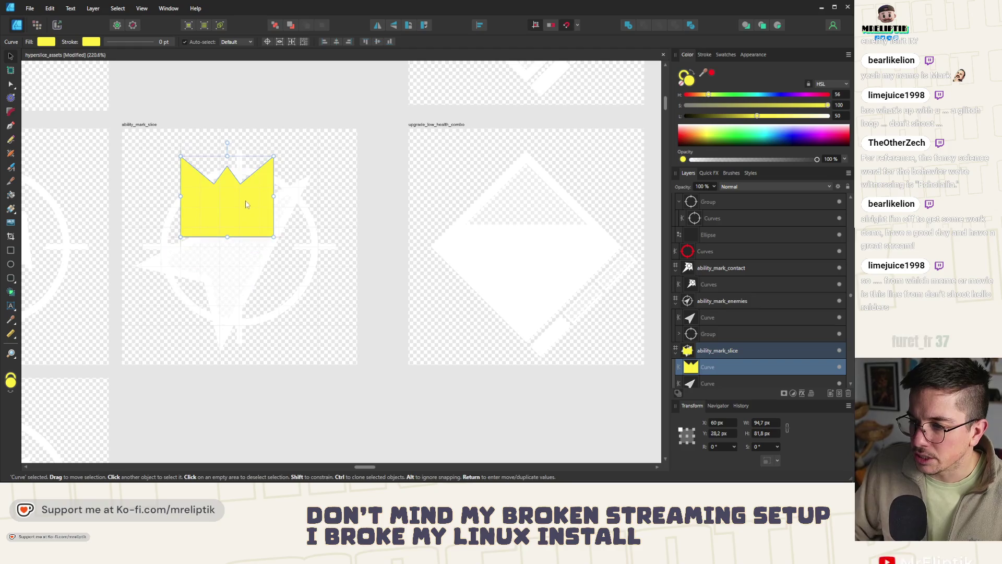
pyautogui.moveTo(227, 142); pyautogui.dragTo(202, 144)
pyautogui.moveTo(249, 208); pyautogui.dragTo(227, 197)
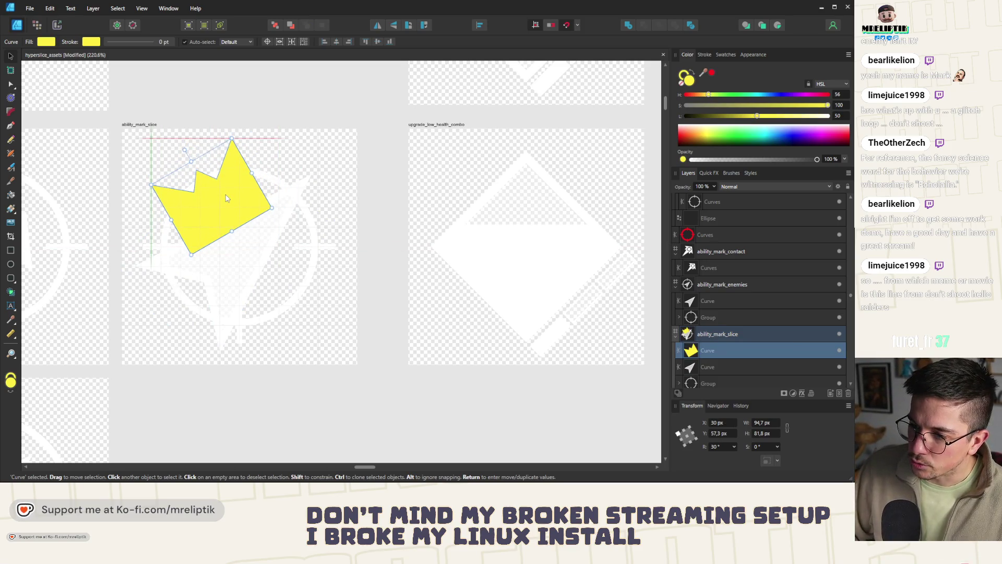
pyautogui.keyDown('shift'); pyautogui.click(247, 250); pyautogui.keyUp('shift')
pyautogui.moveTo(311, 137)
pyautogui.mouseDown()
pyautogui.moveTo(280, 188)
pyautogui.moveTo(297, 206)
pyautogui.mouseUp()
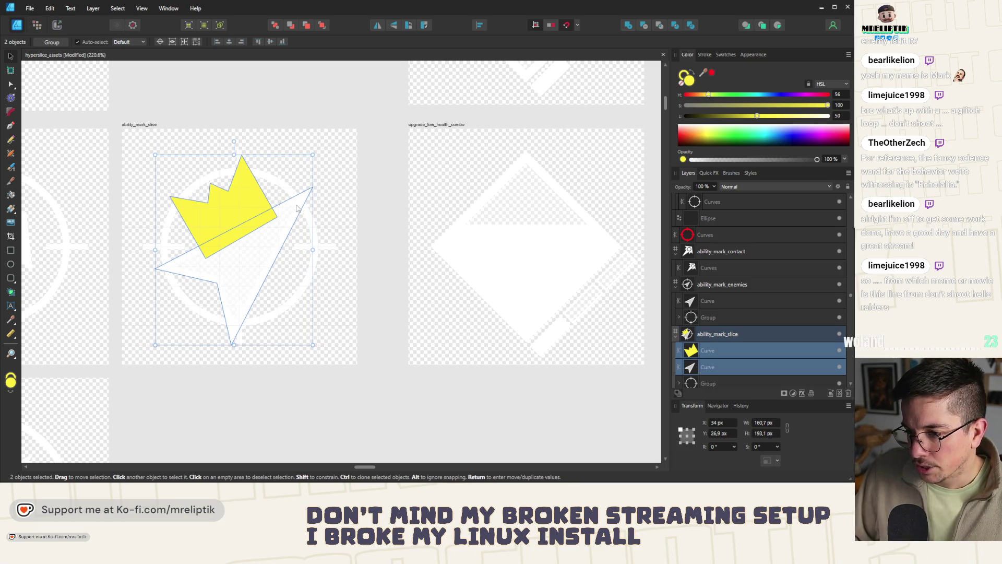
pyautogui.click(209, 208)
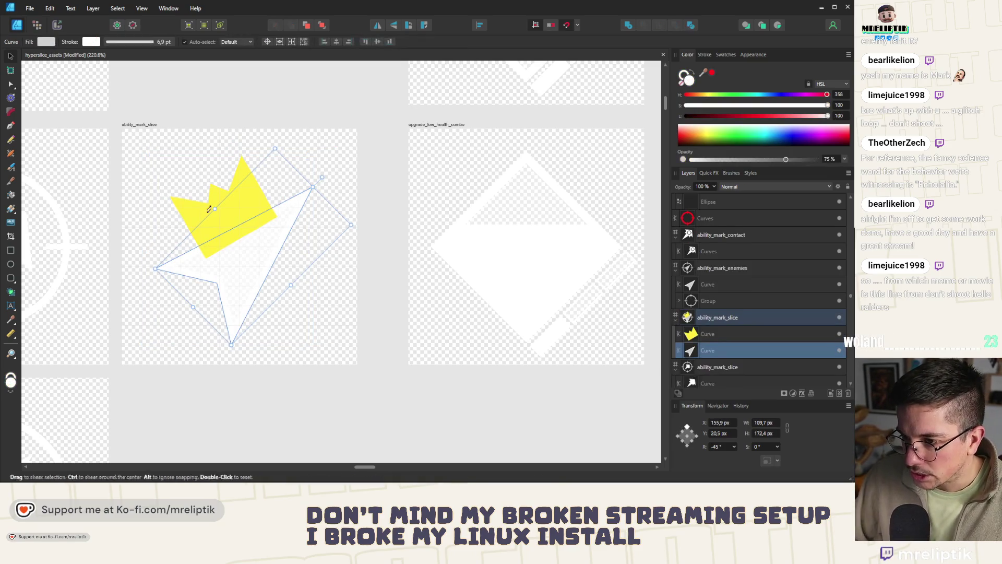
pyautogui.scroll(1, 209, 208)
pyautogui.scroll(2, 209, 209)
# Give the crown a thin outline and lower its opacity to 75%.
pyautogui.click(704, 54)
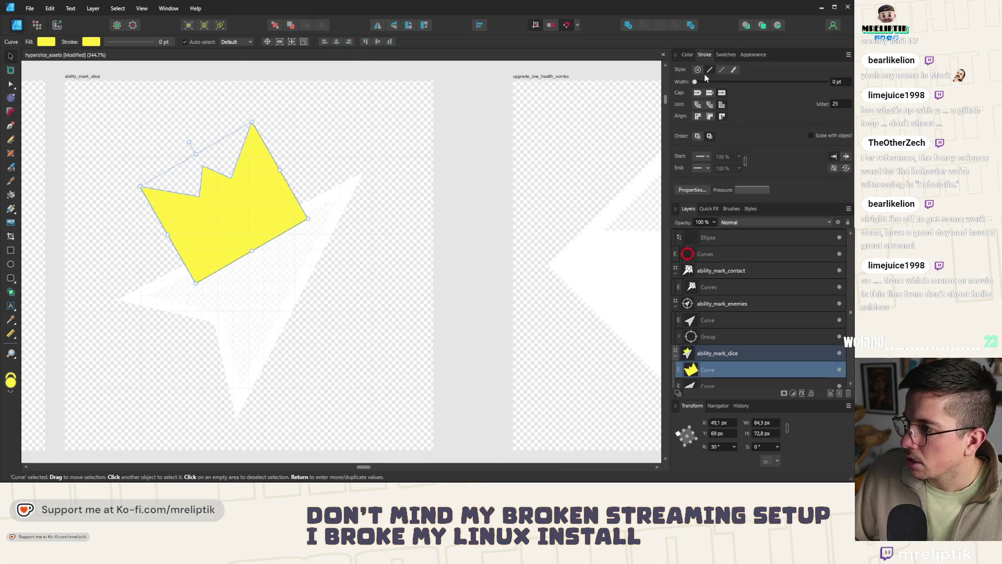
pyautogui.moveTo(695, 82)
pyautogui.mouseDown()
pyautogui.moveTo(705, 76)
pyautogui.moveTo(347, 183)
pyautogui.mouseUp()
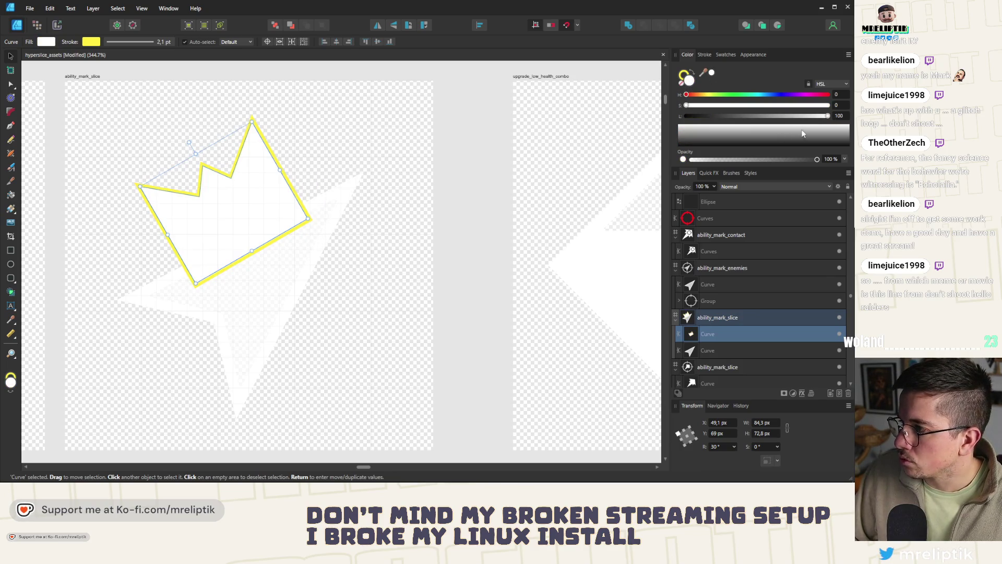
pyautogui.click(280, 270)
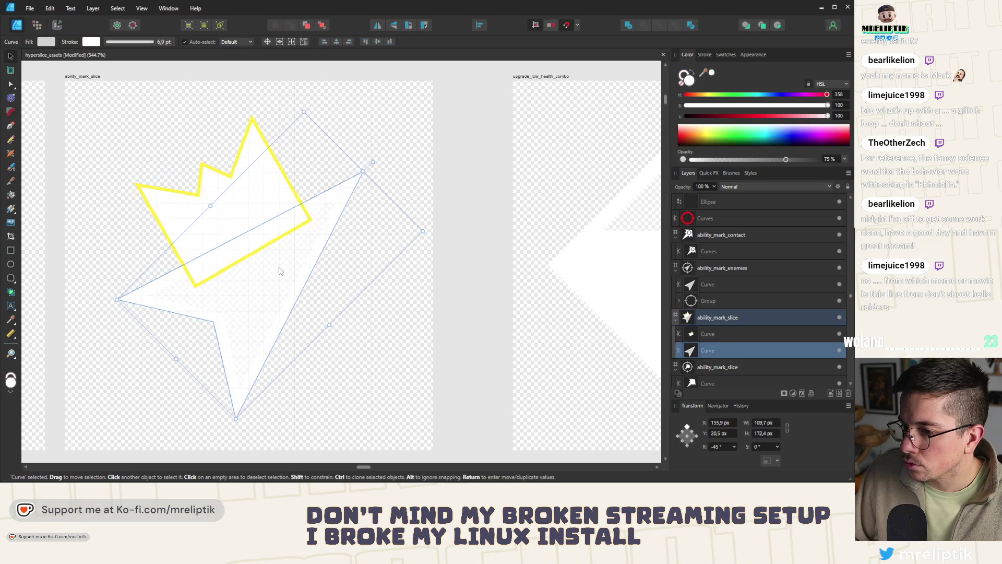
pyautogui.click(250, 171)
pyautogui.click(832, 158)
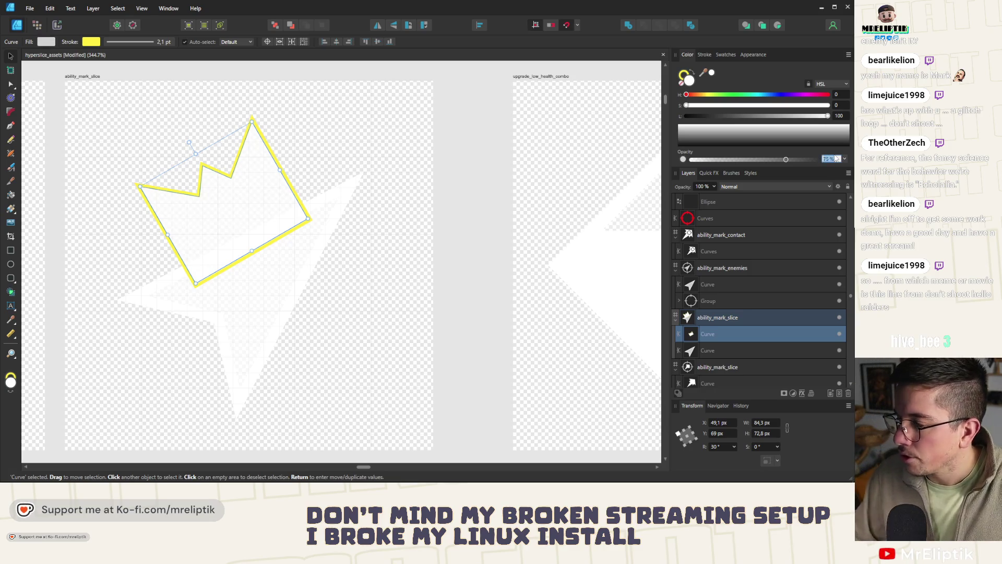
pyautogui.click(293, 284)
# Thicken the crown's outline to 6.9 pt and make the stroke white.
pyautogui.click(712, 53)
pyautogui.click(236, 153)
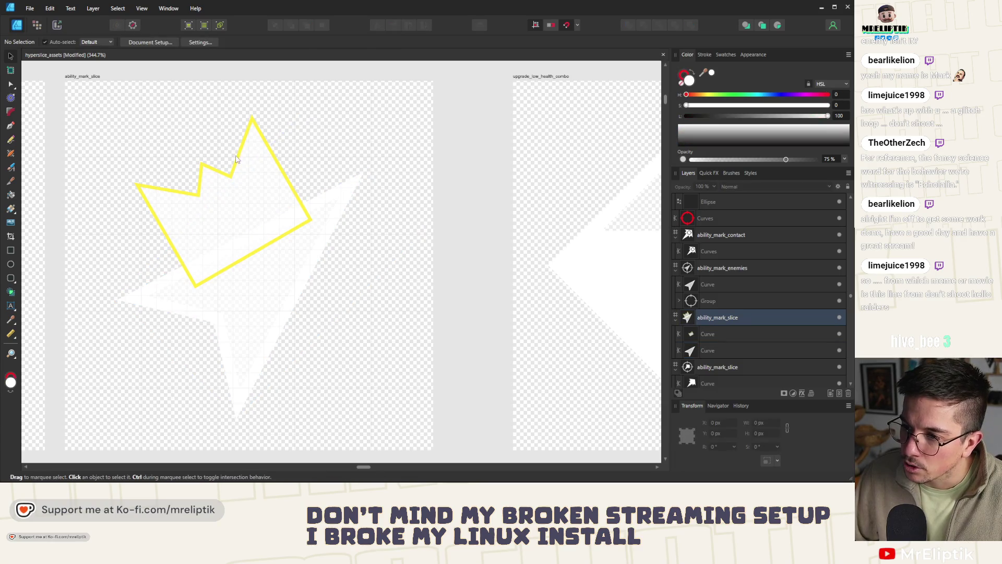
pyautogui.click(235, 159)
pyautogui.click(710, 54)
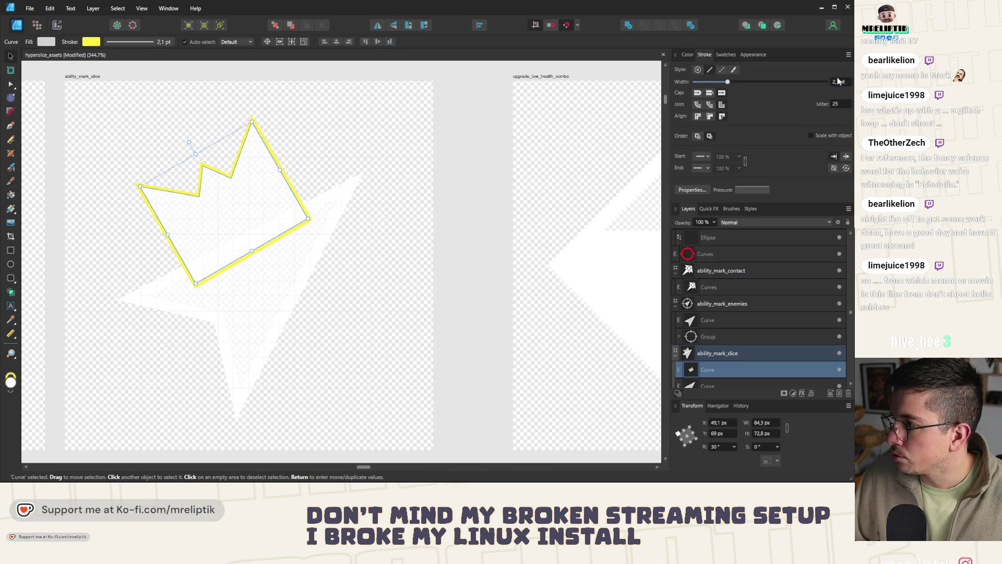
pyautogui.write('6,9')
pyautogui.press('Return')
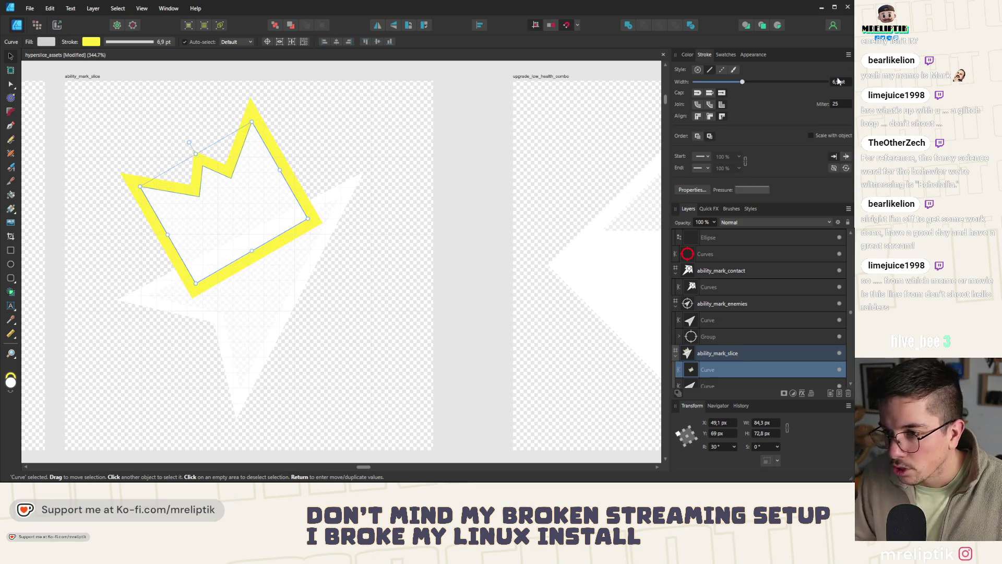
pyautogui.click(687, 54)
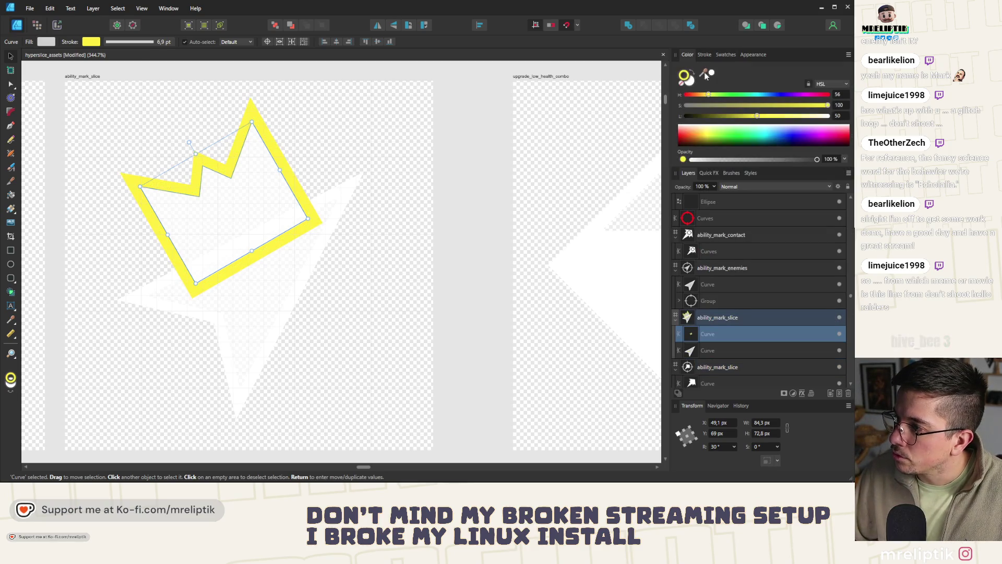
pyautogui.click(681, 126)
pyautogui.scroll(-3, 174, 168)
pyautogui.scroll(-2, 174, 167)
pyautogui.click(212, 261)
pyautogui.scroll(3, 186, 188)
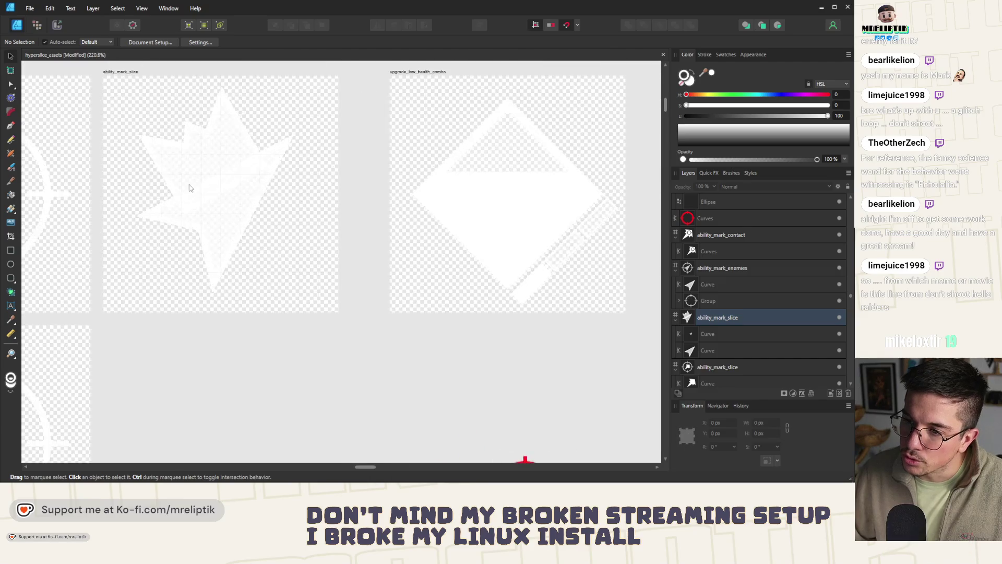
pyautogui.scroll(2, 251, 192)
pyautogui.scroll(1, 258, 137)
pyautogui.scroll(1, 271, 180)
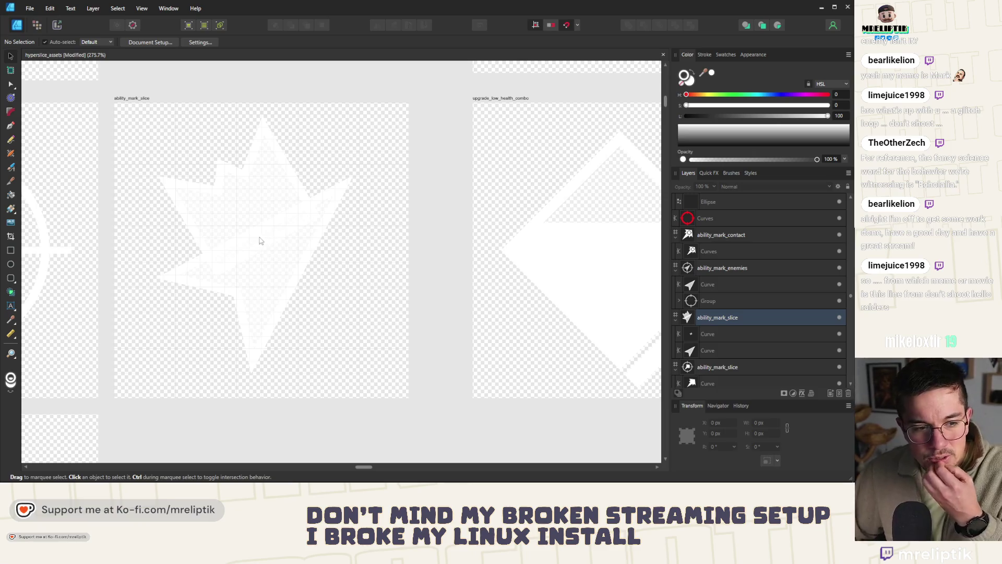
# Shrink the crown to about 62×53 px, rotate it to -21.8° and rest it on the arrow's tip.
pyautogui.click(277, 199)
pyautogui.moveTo(264, 136)
pyautogui.mouseDown()
pyautogui.moveTo(258, 167)
pyautogui.moveTo(224, 162)
pyautogui.mouseUp()
pyautogui.moveTo(235, 211); pyautogui.dragTo(333, 157)
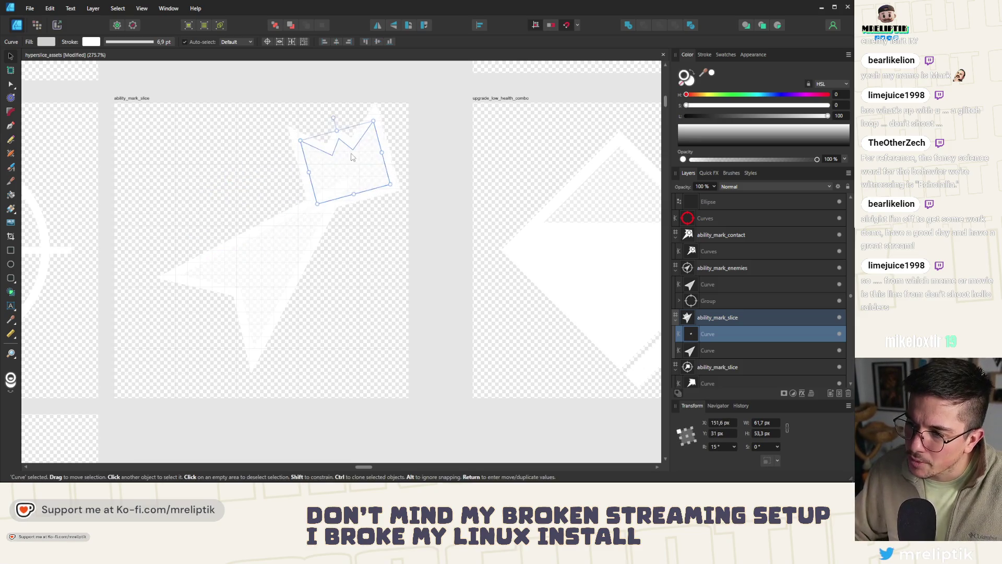
pyautogui.moveTo(320, 119); pyautogui.dragTo(337, 135)
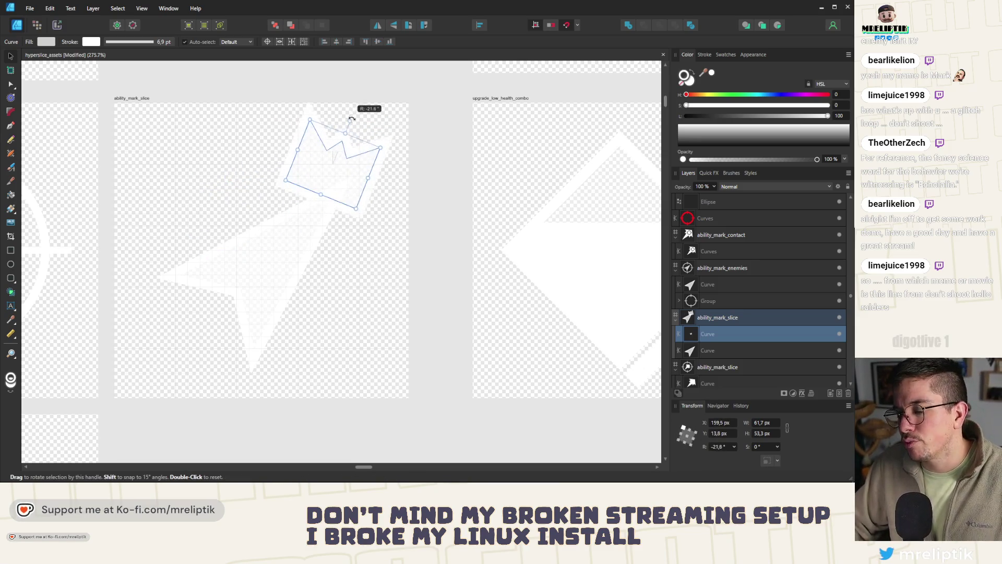
pyautogui.moveTo(329, 190); pyautogui.dragTo(263, 285)
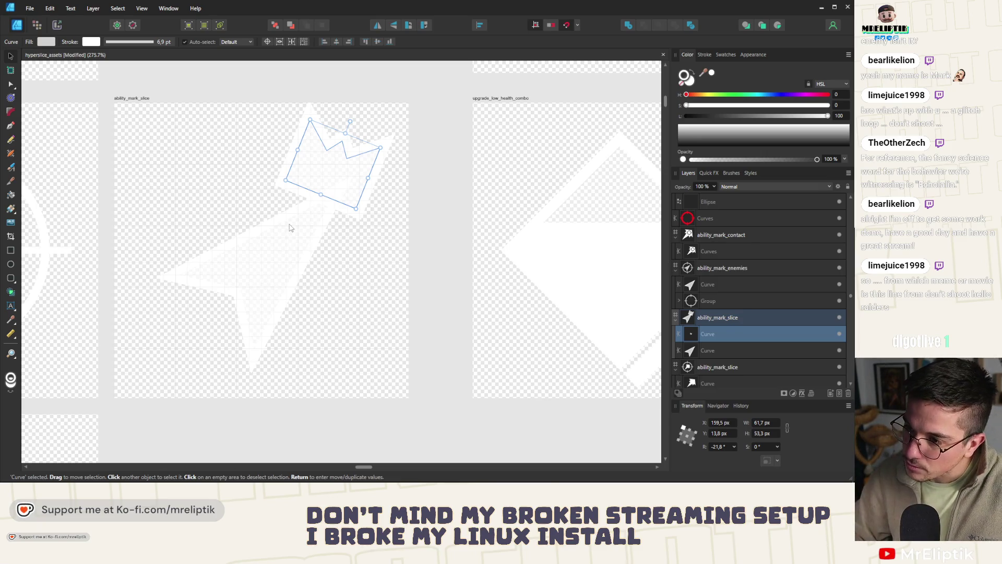
pyautogui.hotkey('ctrl', 'd')
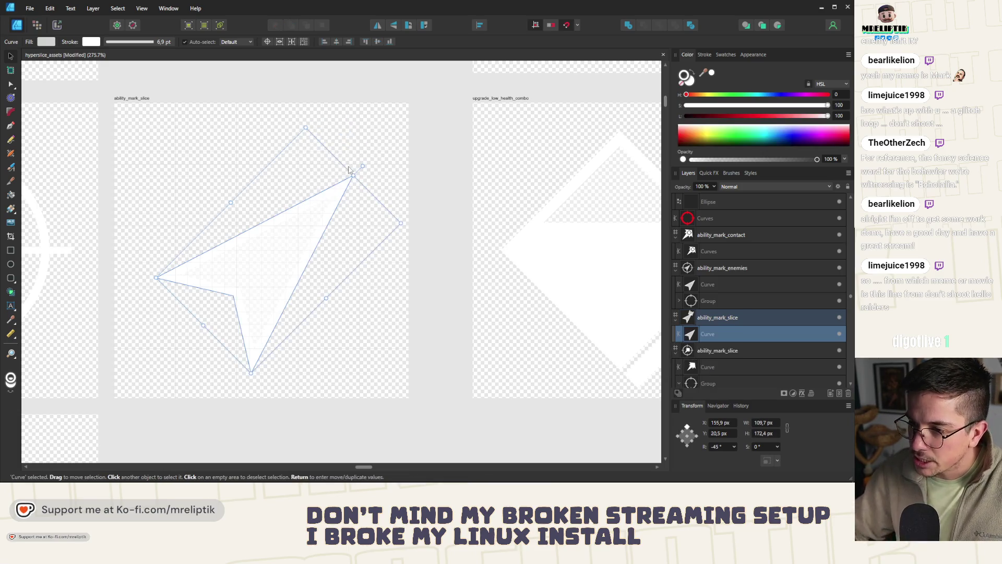
pyautogui.scroll(-5, 198, 138)
pyautogui.scroll(3, 198, 137)
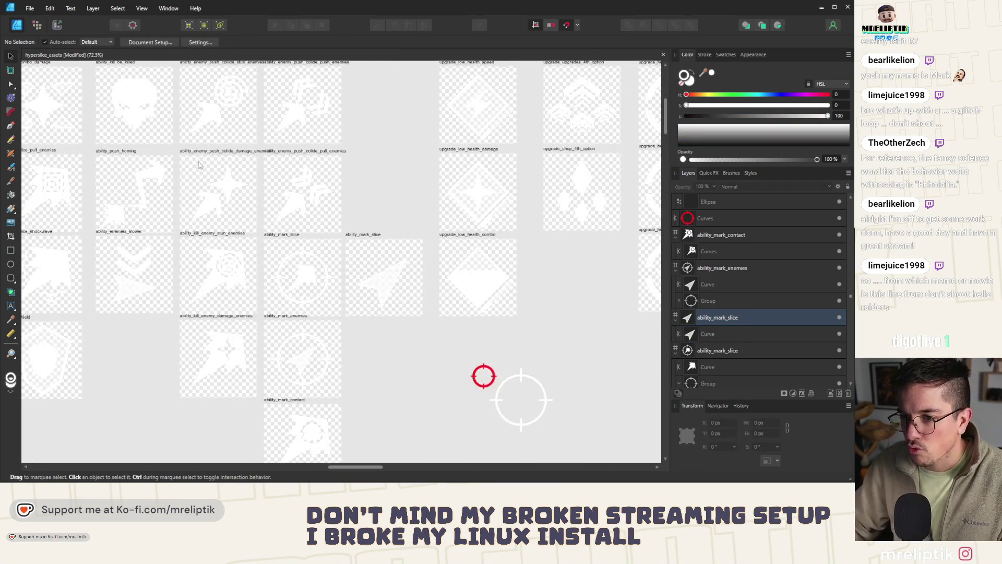
pyautogui.scroll(-2, 335, 173)
pyautogui.scroll(2, 235, 256)
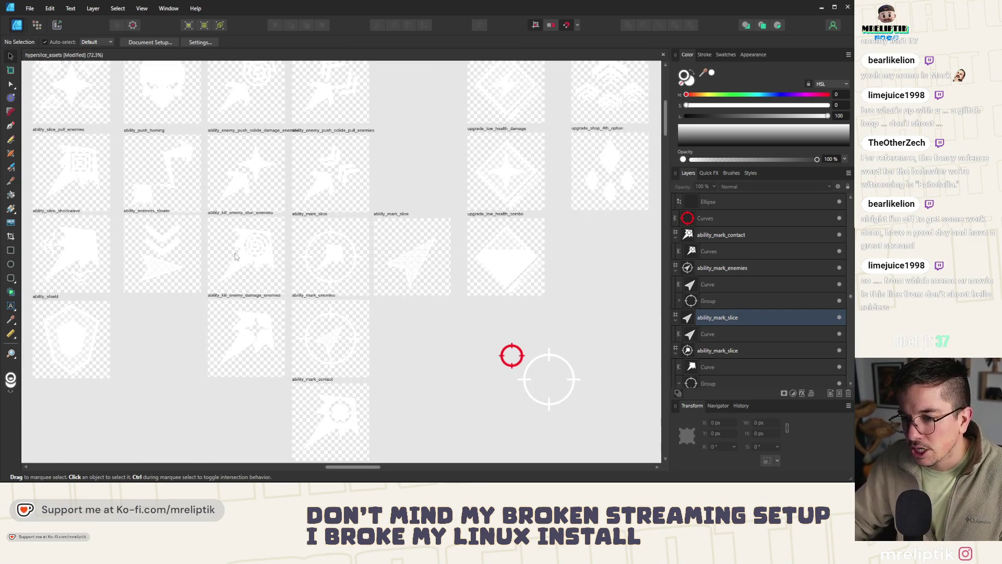
pyautogui.click(340, 325)
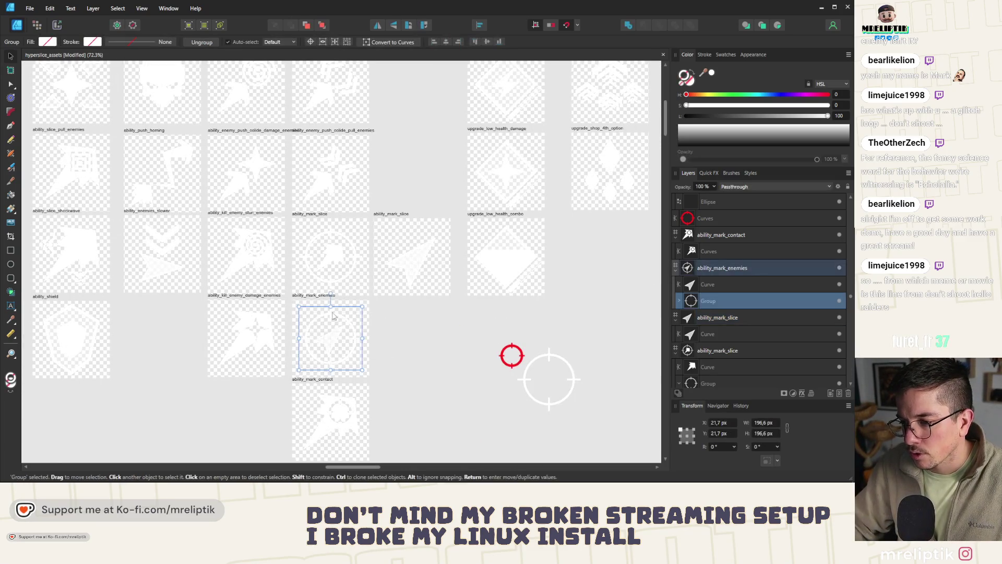
pyautogui.scroll(-1, 336, 327)
pyautogui.scroll(3, 329, 328)
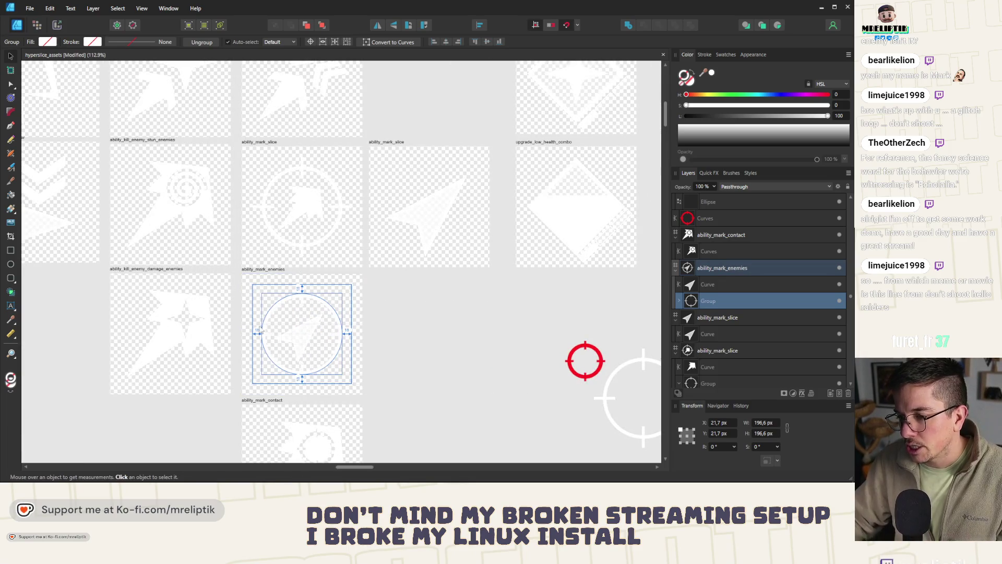
pyautogui.scroll(-1, 400, 336)
pyautogui.scroll(2, 403, 341)
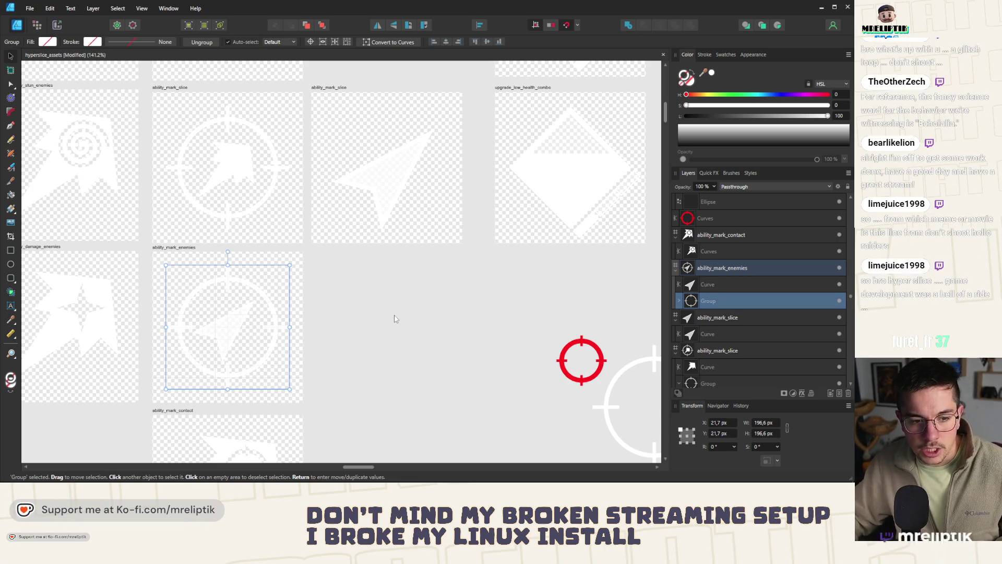
pyautogui.click(395, 318)
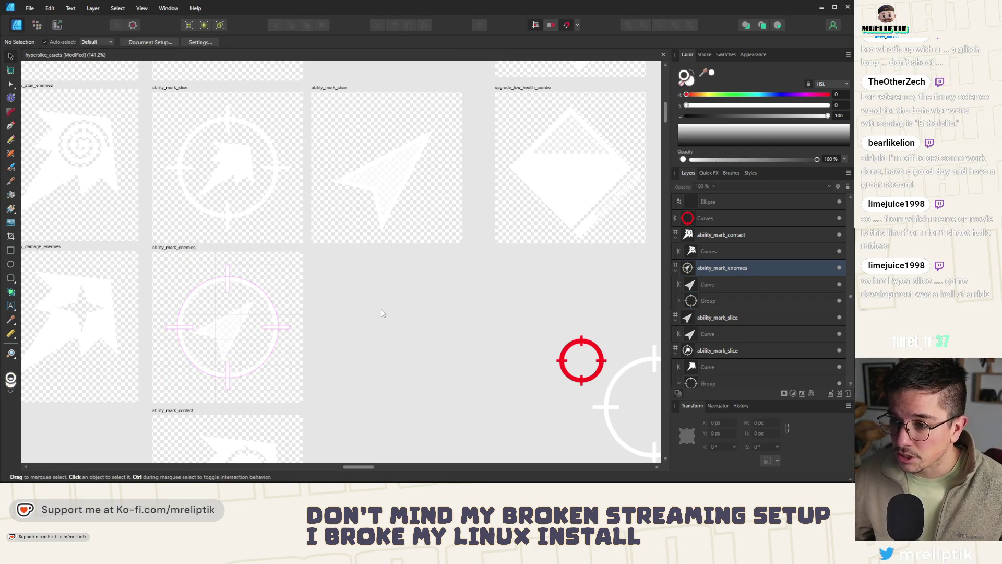
pyautogui.scroll(-1, 197, 177)
pyautogui.scroll(-1, 235, 212)
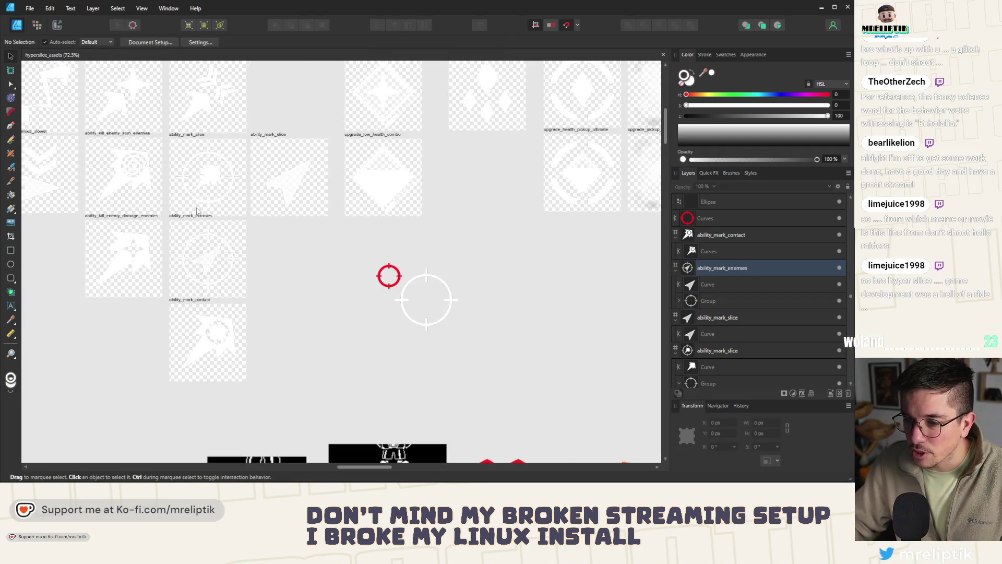
pyautogui.scroll(1, 244, 219)
pyautogui.scroll(2, 266, 227)
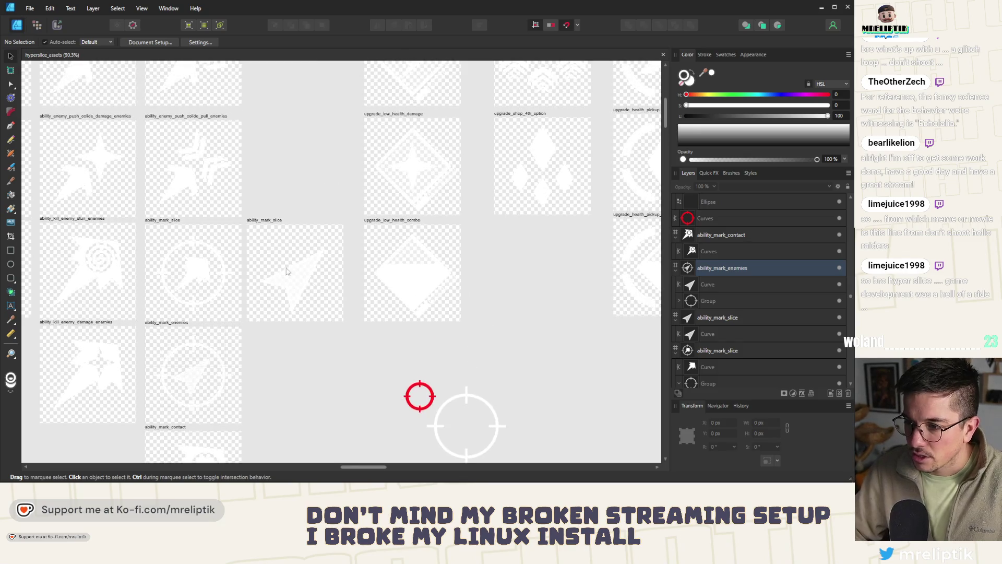
pyautogui.scroll(2, 258, 251)
# Drag the skull from another icon onto ability_mark_slice and shrink it to about 65×76 px above the arrow.
pyautogui.click(249, 275)
pyautogui.scroll(-1, 248, 276)
pyautogui.scroll(-1, 266, 277)
pyautogui.scroll(-1, 282, 282)
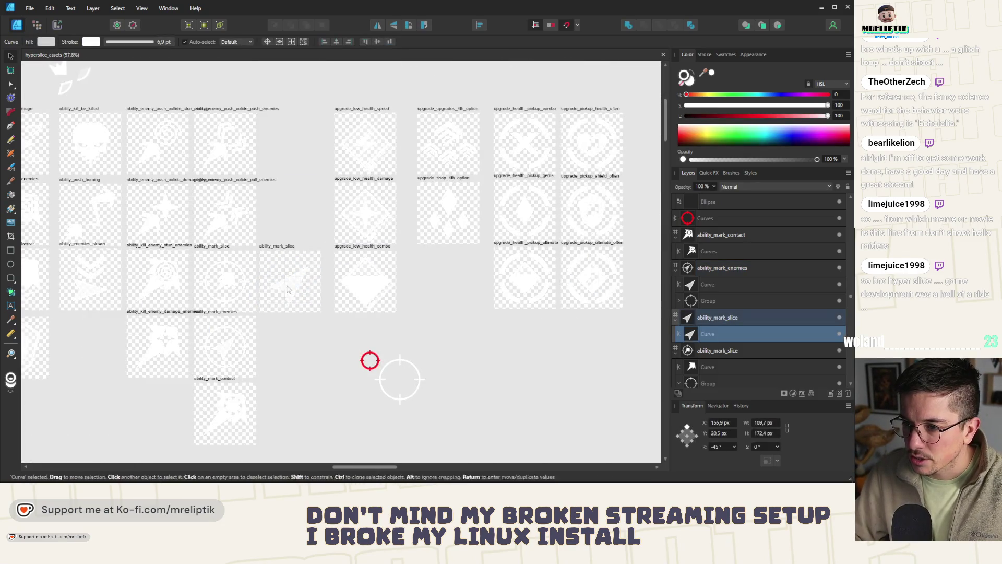
pyautogui.scroll(1, 258, 234)
pyautogui.scroll(1, 231, 189)
pyautogui.click(232, 189)
pyautogui.scroll(-2, 259, 196)
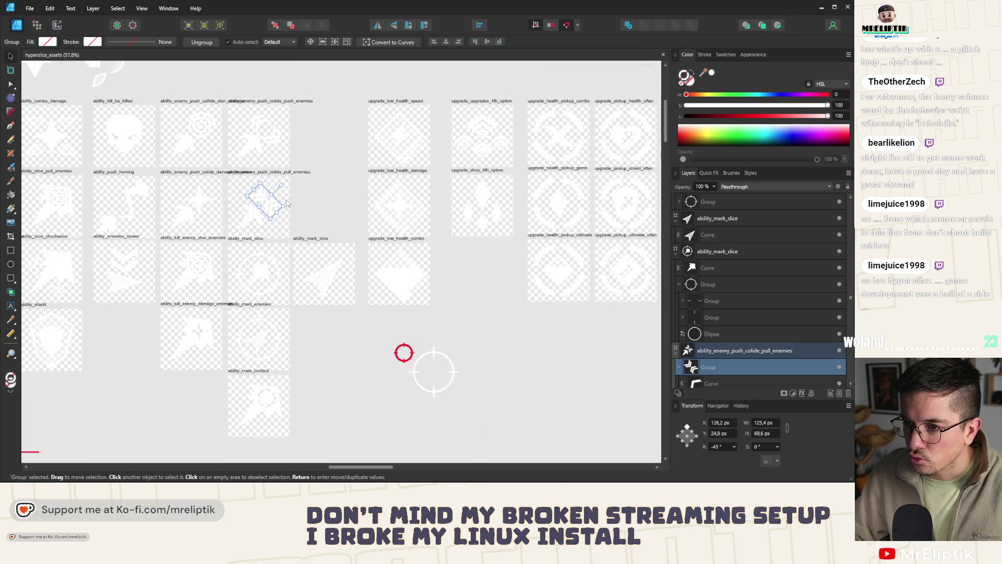
pyautogui.scroll(-1, 286, 204)
pyautogui.scroll(1, 258, 215)
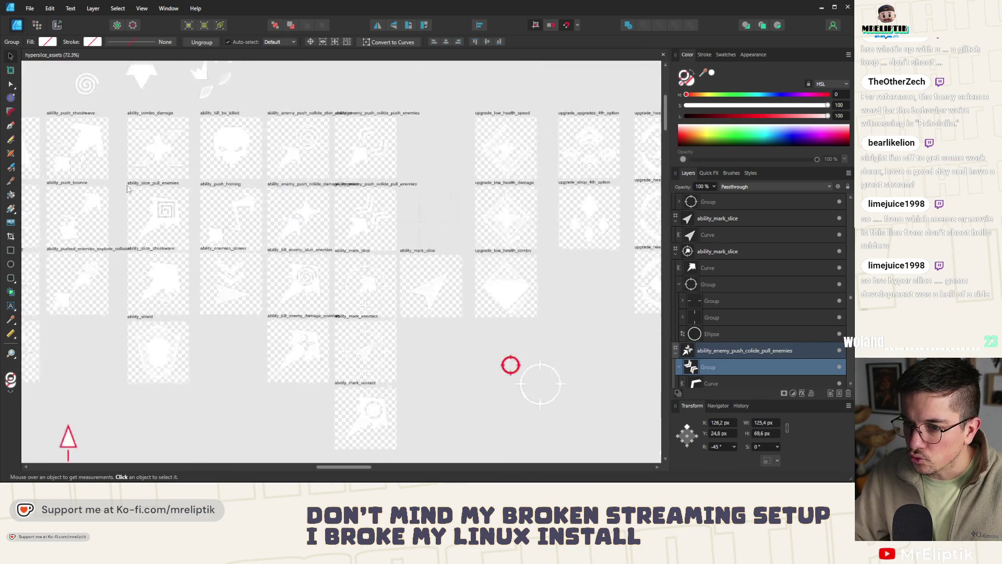
pyautogui.scroll(-1, 221, 228)
pyautogui.click(73, 328)
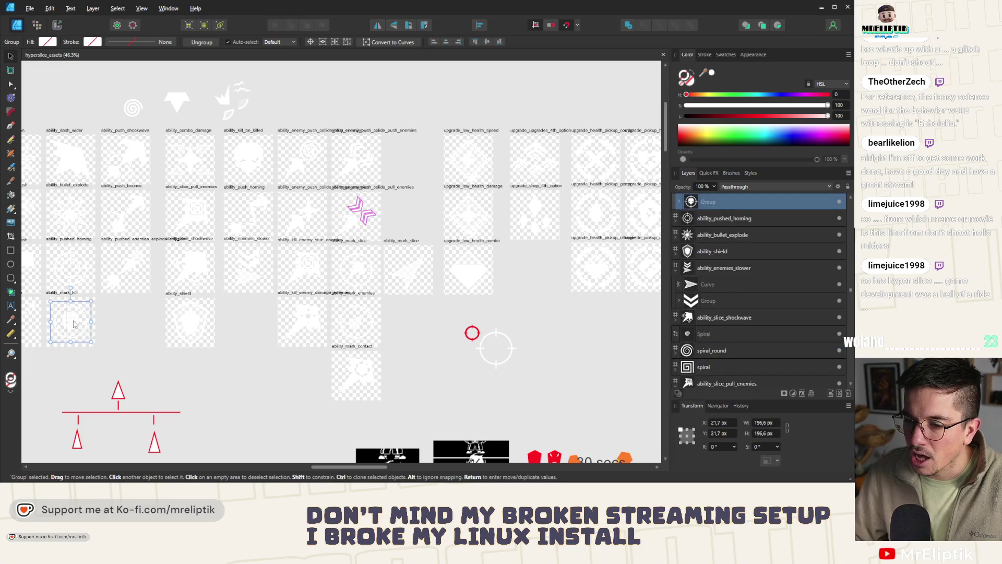
pyautogui.doubleClick(71, 323)
pyautogui.moveTo(70, 322)
pyautogui.mouseDown()
pyautogui.moveTo(404, 280)
pyautogui.moveTo(438, 243)
pyautogui.mouseUp()
pyautogui.scroll(5, 430, 255)
pyautogui.scroll(1, 272, 280)
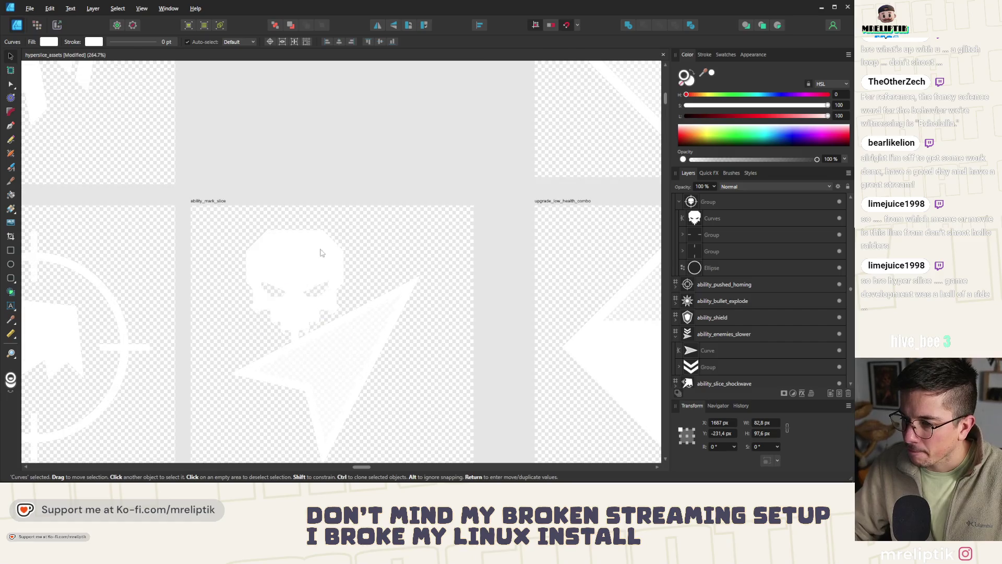
pyautogui.moveTo(342, 226)
pyautogui.mouseDown()
pyautogui.moveTo(325, 258)
pyautogui.moveTo(316, 228)
pyautogui.mouseUp()
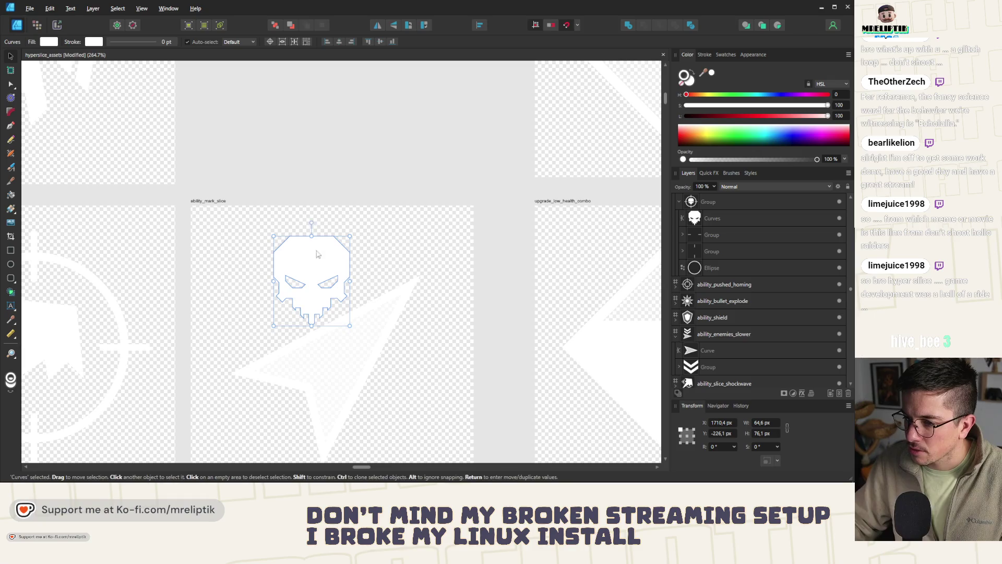
pyautogui.press('Escape')
pyautogui.scroll(-4, 289, 313)
pyautogui.scroll(1, 289, 313)
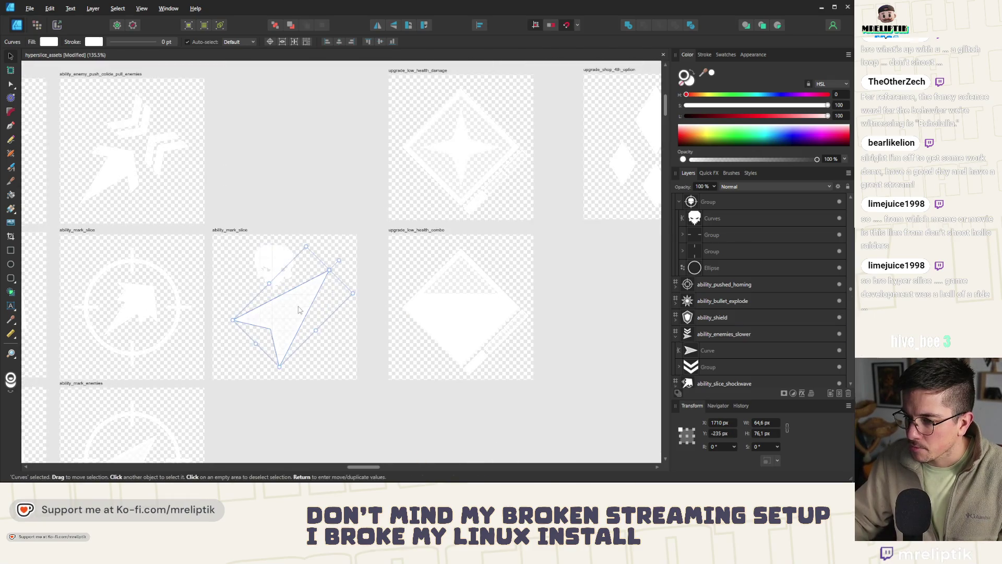
# Rotate the arrow, then scale skull and arrow together to about 149×186 px centred on the artboard.
pyautogui.click(289, 313)
pyautogui.moveTo(356, 281)
pyautogui.mouseDown()
pyautogui.moveTo(362, 316)
pyautogui.moveTo(337, 344)
pyautogui.mouseUp()
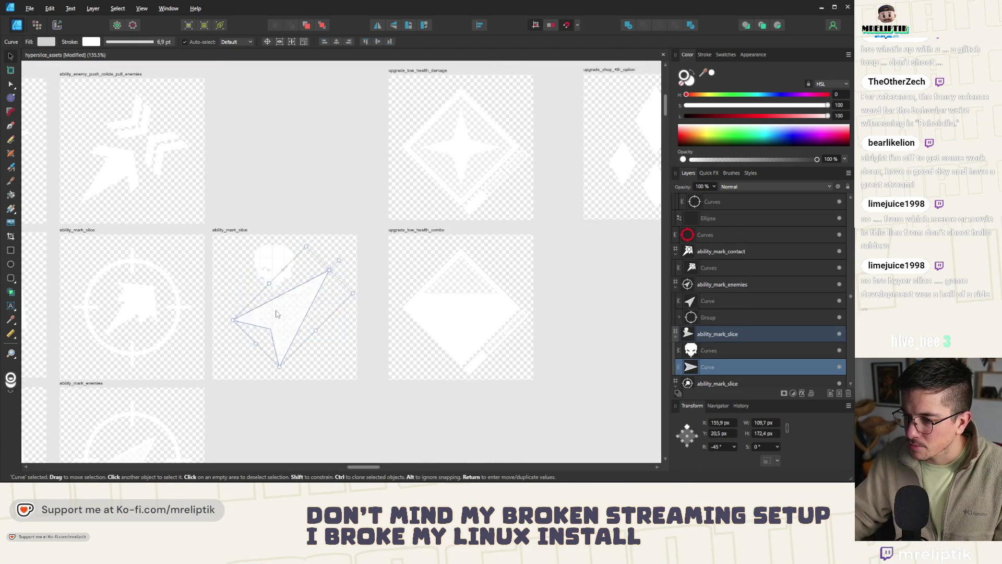
pyautogui.click(274, 270)
pyautogui.scroll(3, 268, 279)
pyautogui.keyDown('shift'); pyautogui.click(313, 333); pyautogui.keyUp('shift')
pyautogui.scroll(-2, 293, 251)
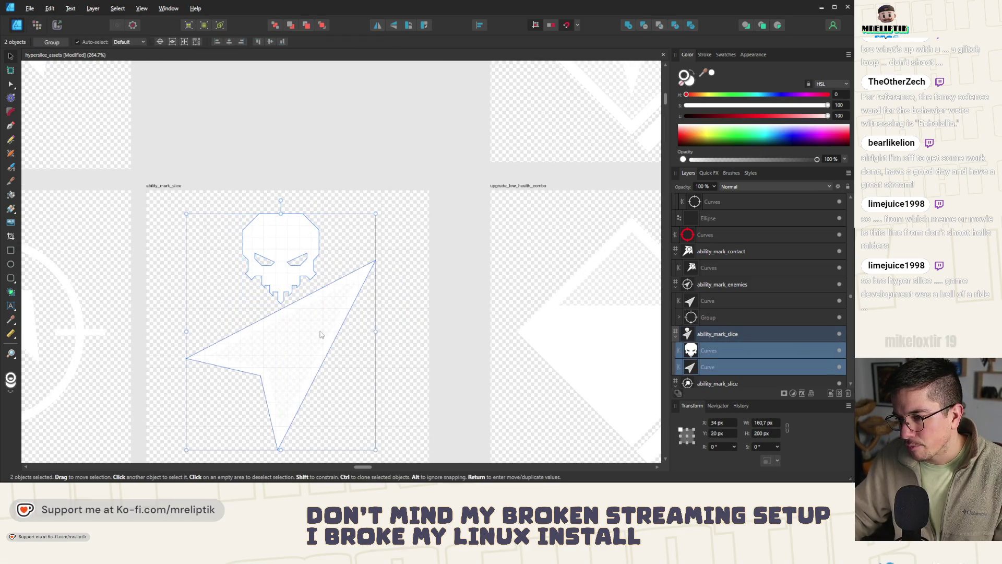
pyautogui.moveTo(342, 228)
pyautogui.mouseDown()
pyautogui.moveTo(304, 259)
pyautogui.moveTo(346, 238)
pyautogui.mouseUp()
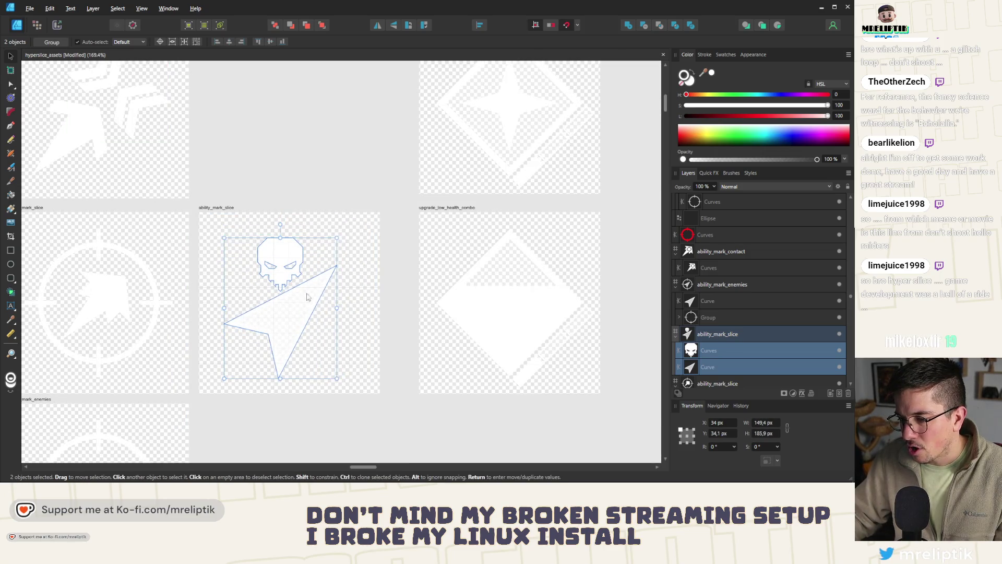
pyautogui.moveTo(303, 306); pyautogui.dragTo(311, 306)
# Check the arrow and skull shapes and switch to the Export Persona.
pyautogui.click(308, 392)
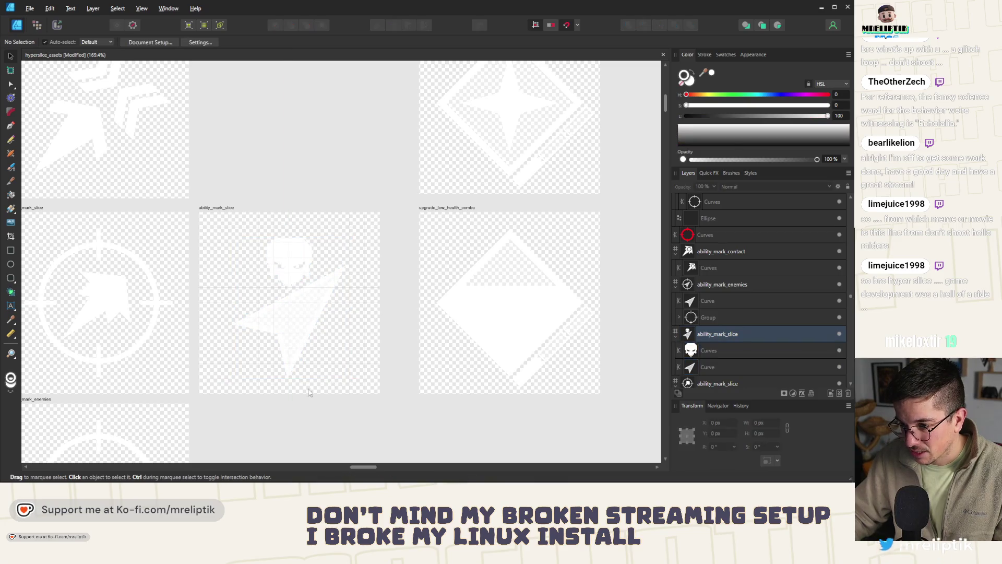
pyautogui.click(285, 258)
pyautogui.click(285, 259)
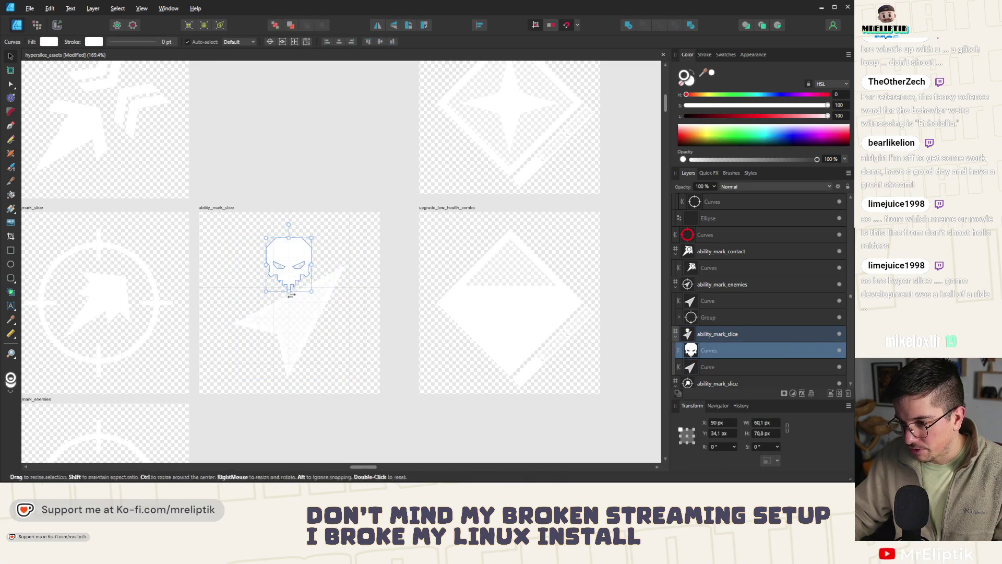
pyautogui.scroll(-3, 281, 404)
pyautogui.click(282, 405)
pyautogui.scroll(-2, 271, 224)
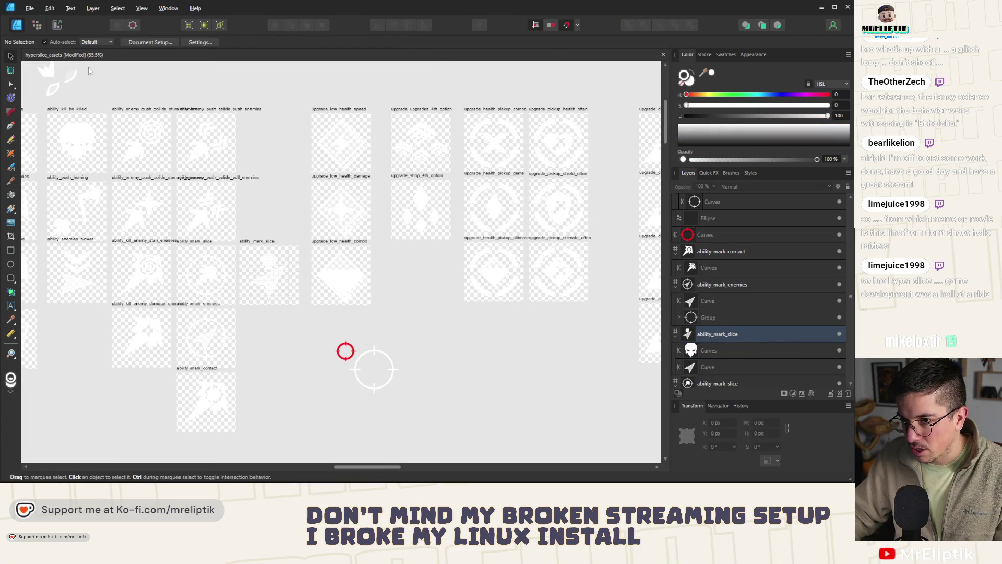
pyautogui.click(56, 24)
pyautogui.scroll(-2, 305, 216)
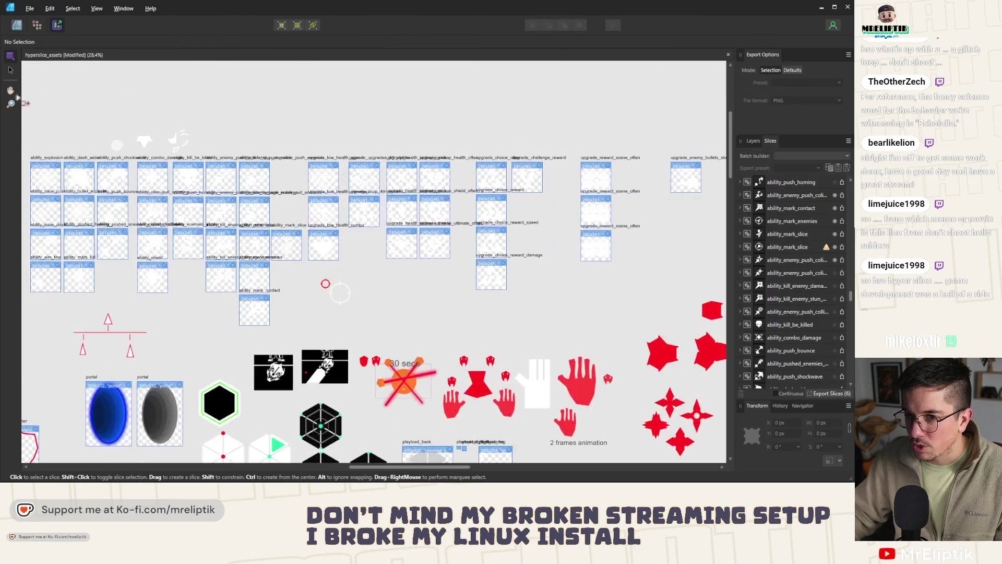
# Review the four mark icon slices in the Export Persona and return to the Designer Persona.
pyautogui.click(9, 72)
pyautogui.scroll(-2, 310, 181)
pyautogui.moveTo(605, 143); pyautogui.dragTo(32, 289)
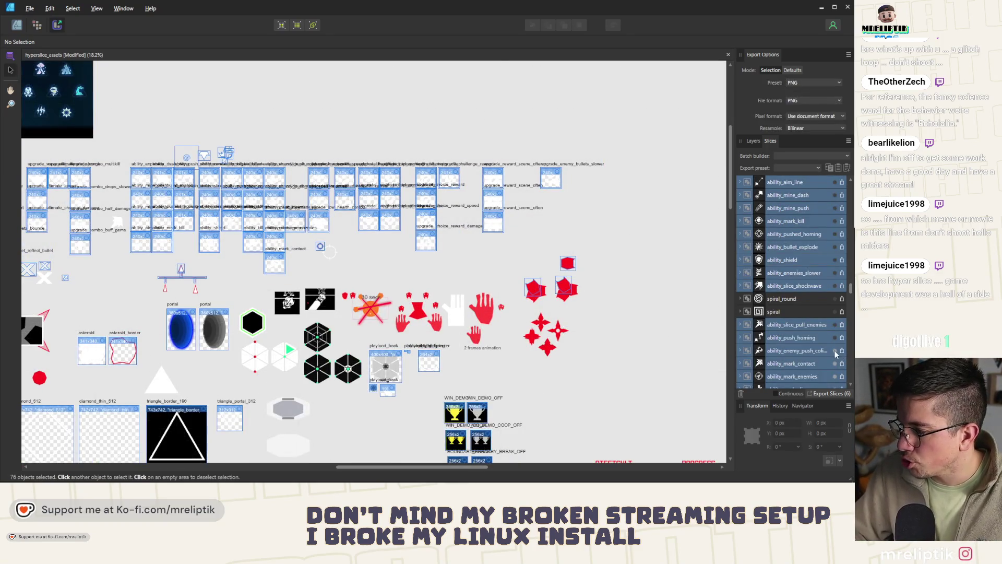
pyautogui.click(687, 290)
pyautogui.scroll(5, 579, 258)
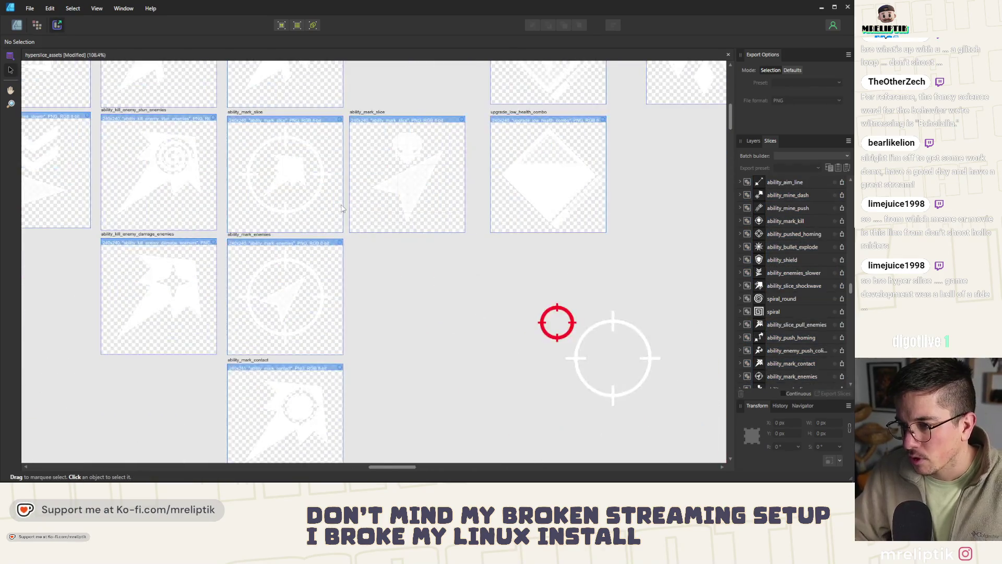
pyautogui.moveTo(465, 129); pyautogui.dragTo(260, 443)
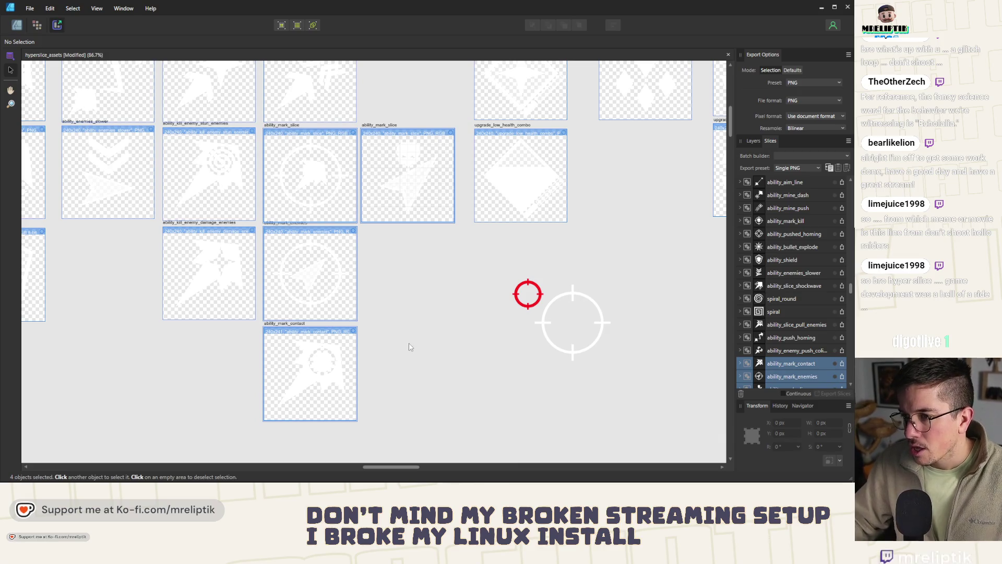
pyautogui.scroll(2, 346, 170)
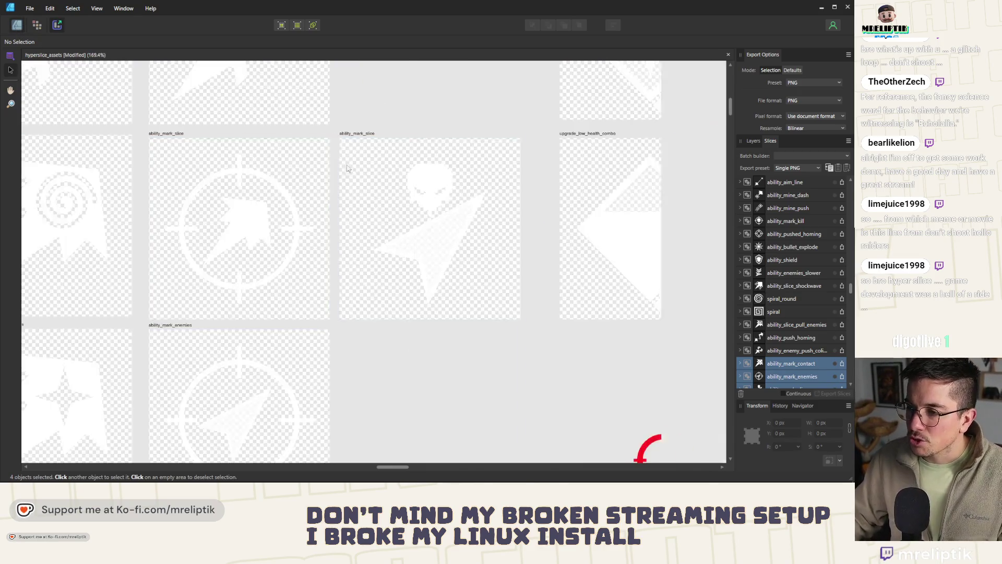
pyautogui.hotkey('ctrl', '1')
# Rename the skull-topped arrow artboard from ability_mark_slice to ability_mark_leader.
pyautogui.doubleClick(356, 134)
pyautogui.click(438, 237)
pyautogui.doubleClick(432, 237)
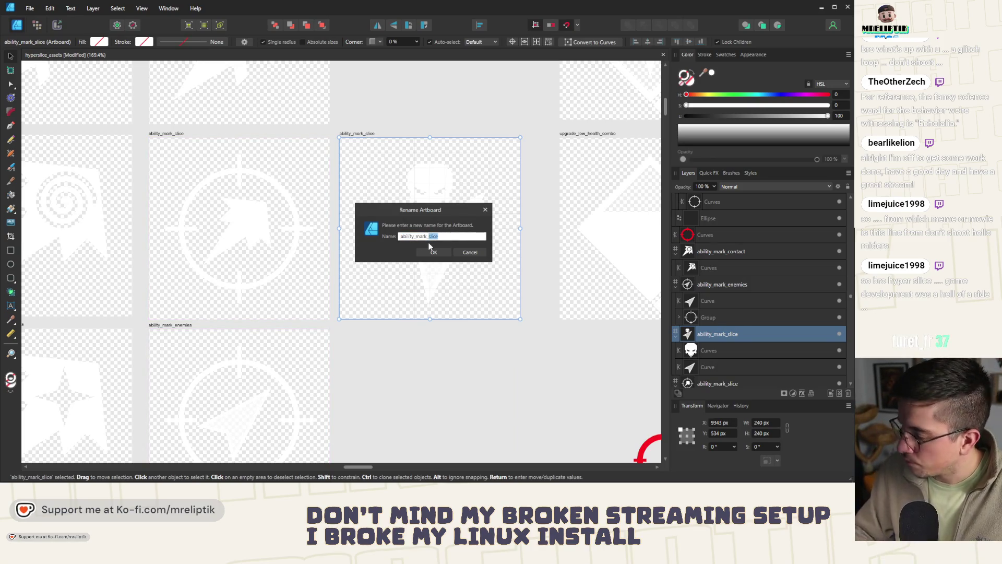
pyautogui.write('leader')
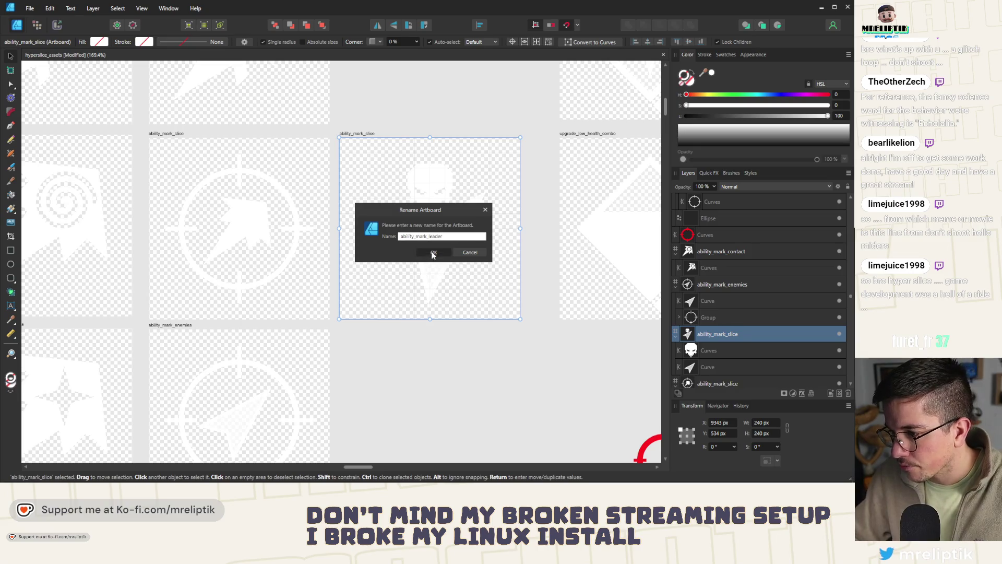
pyautogui.click(432, 254)
pyautogui.scroll(-5, 294, 235)
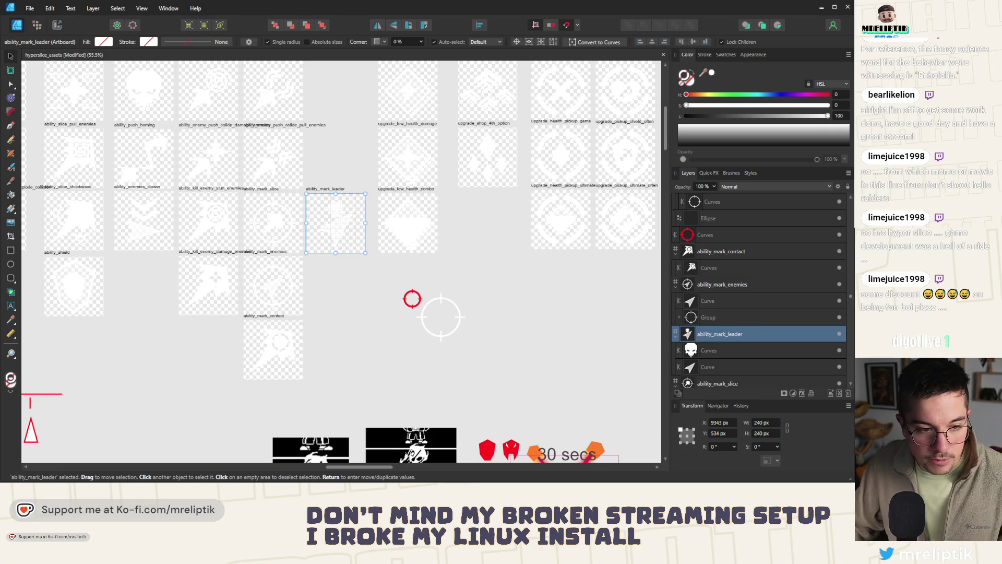
pyautogui.click(359, 286)
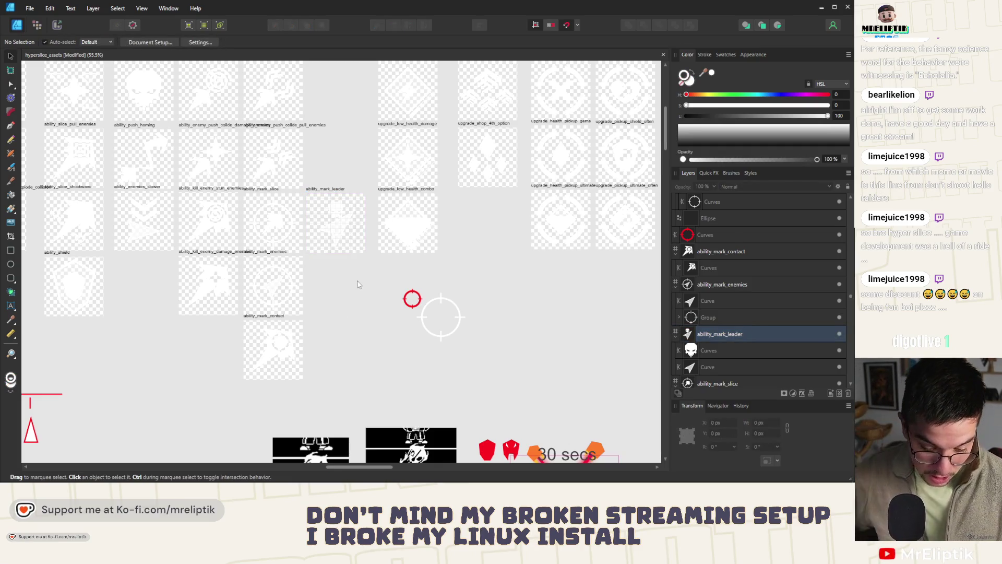
pyautogui.scroll(2, 373, 277)
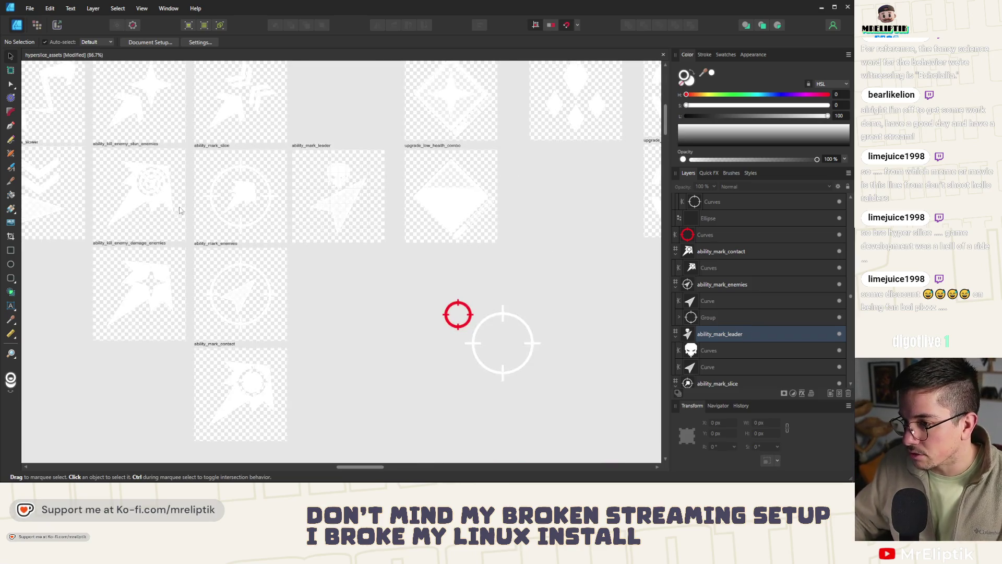
pyautogui.scroll(-1, 179, 210)
pyautogui.scroll(1, 282, 200)
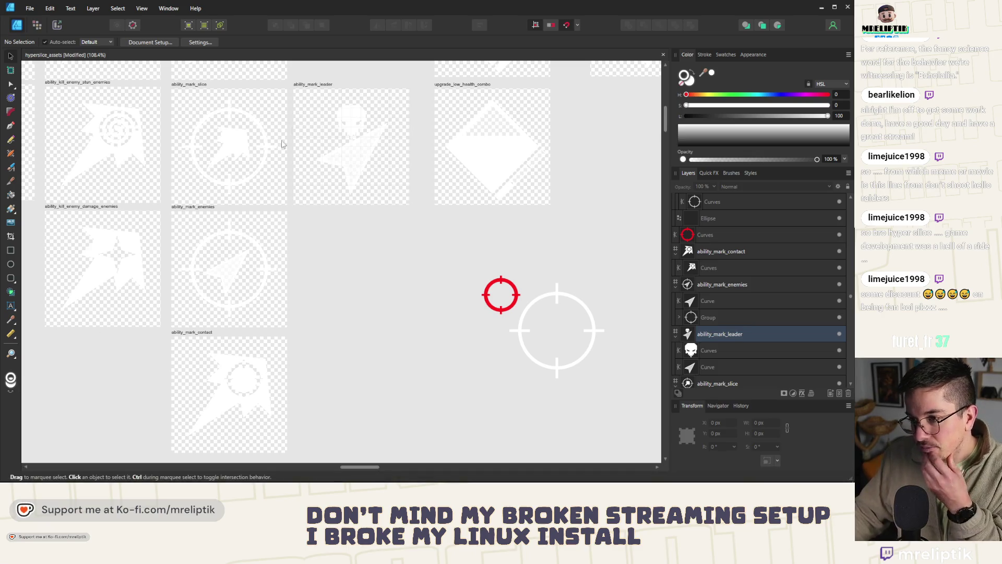
# Move the duplicated ability_mark_slice artboard below ability_mark_leader, snapped into line at Y 787 px.
pyautogui.click(298, 117)
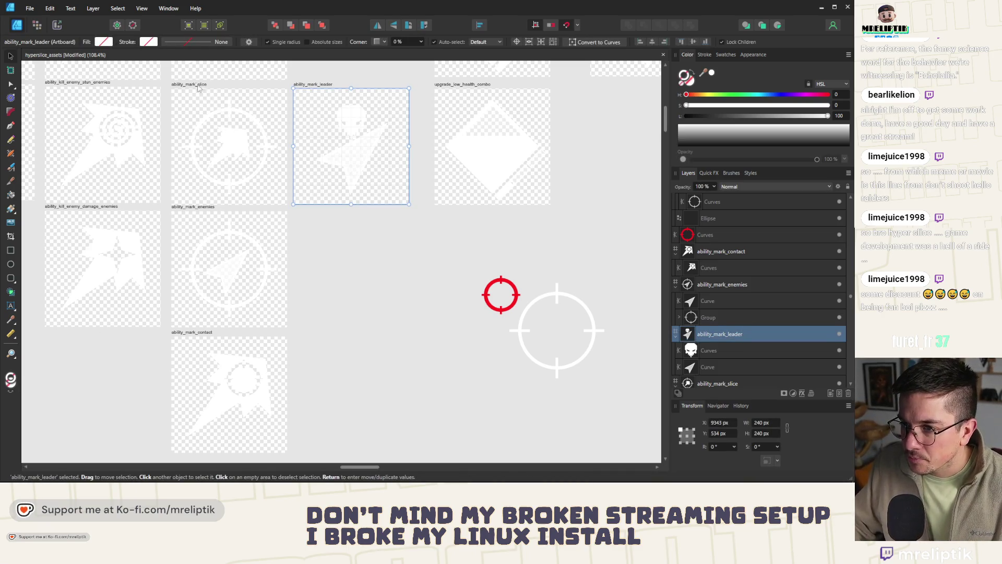
pyautogui.moveTo(199, 88)
pyautogui.mouseDown()
pyautogui.moveTo(343, 234)
pyautogui.moveTo(322, 213)
pyautogui.mouseUp()
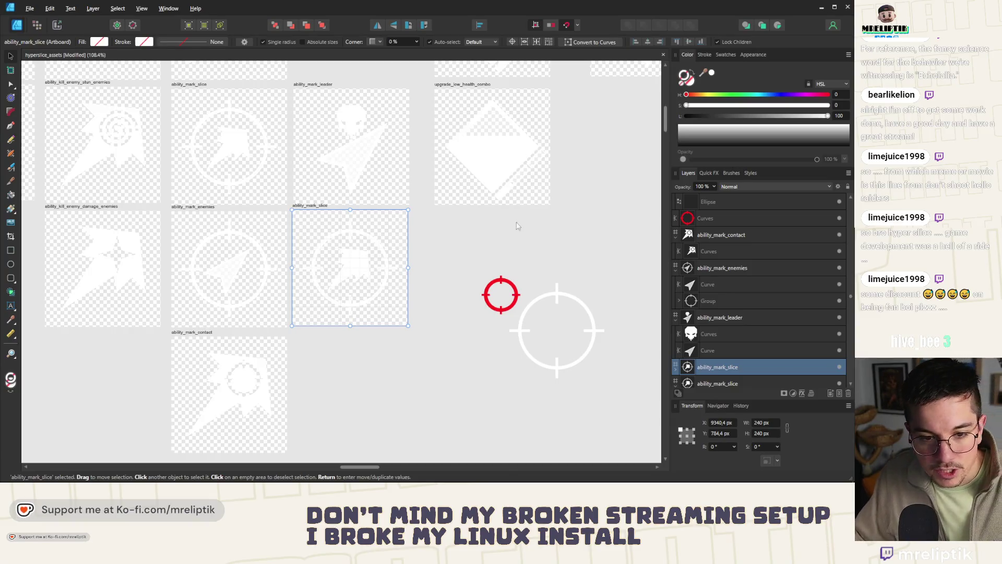
pyautogui.click(420, 368)
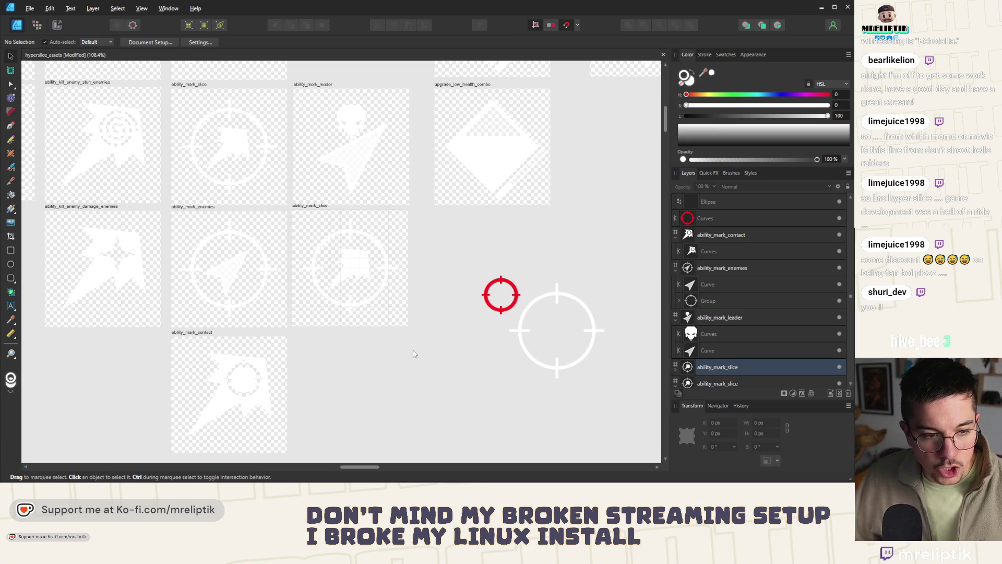
pyautogui.scroll(-2, 190, 261)
pyautogui.scroll(3, 207, 214)
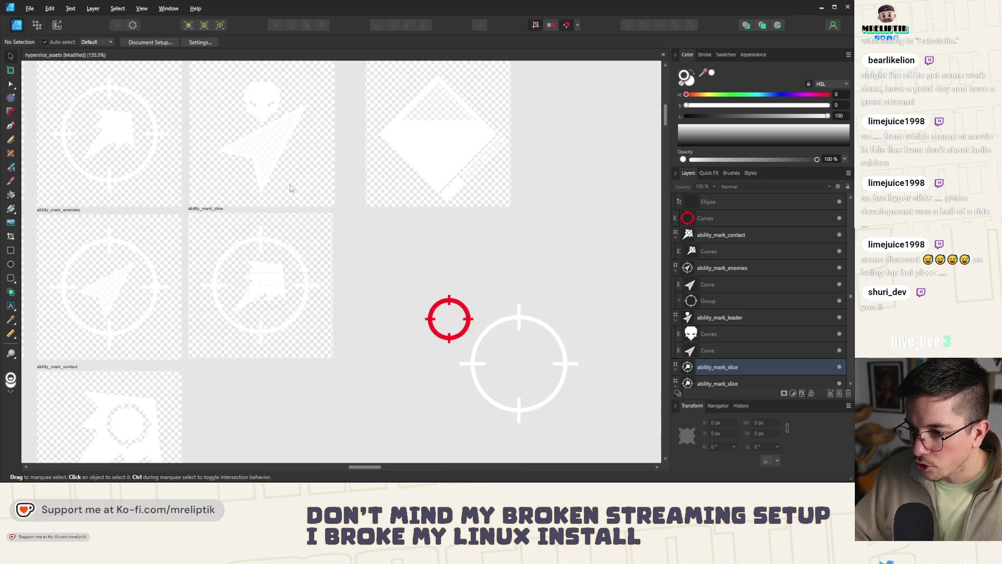
pyautogui.click(207, 212)
pyautogui.scroll(3, 209, 213)
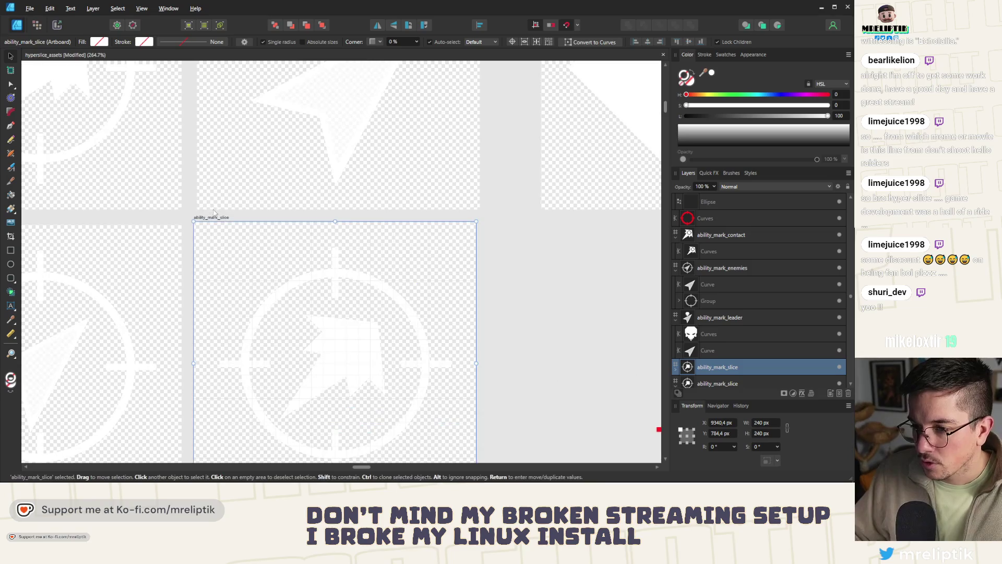
pyautogui.moveTo(209, 222); pyautogui.dragTo(215, 227)
pyautogui.moveTo(215, 225); pyautogui.dragTo(213, 224)
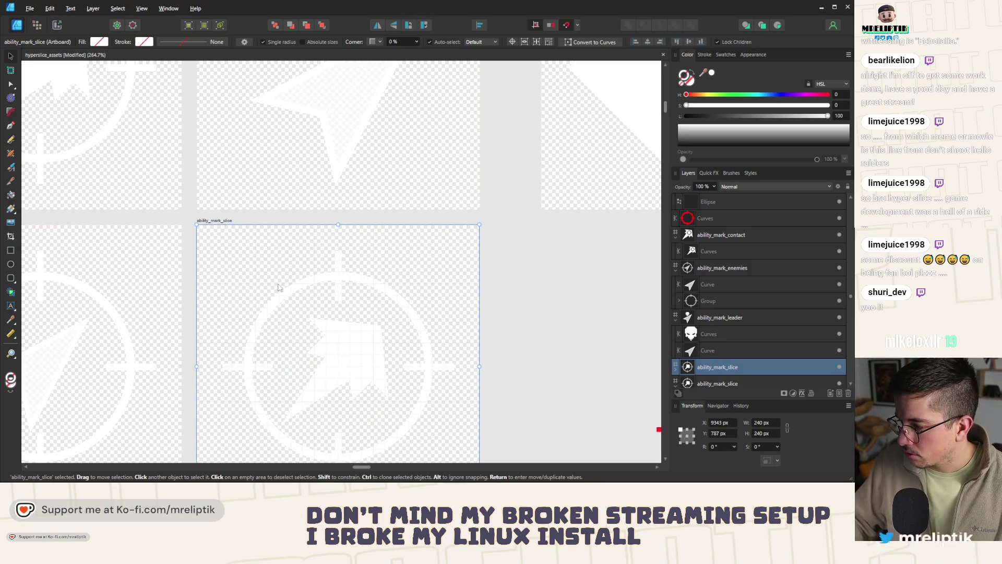
pyautogui.scroll(-2, 203, 280)
pyautogui.doubleClick(228, 234)
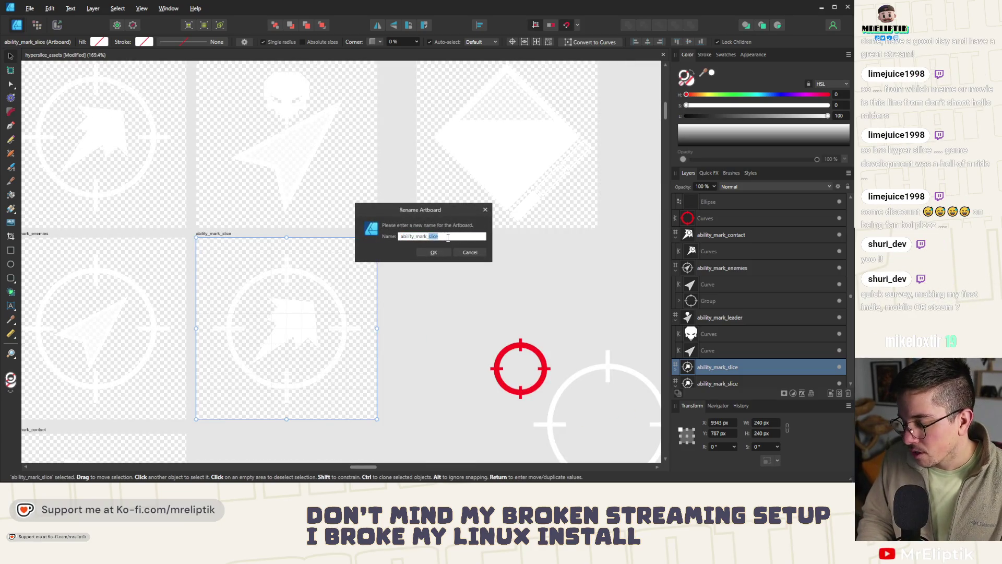
pyautogui.write('enemy_hea')
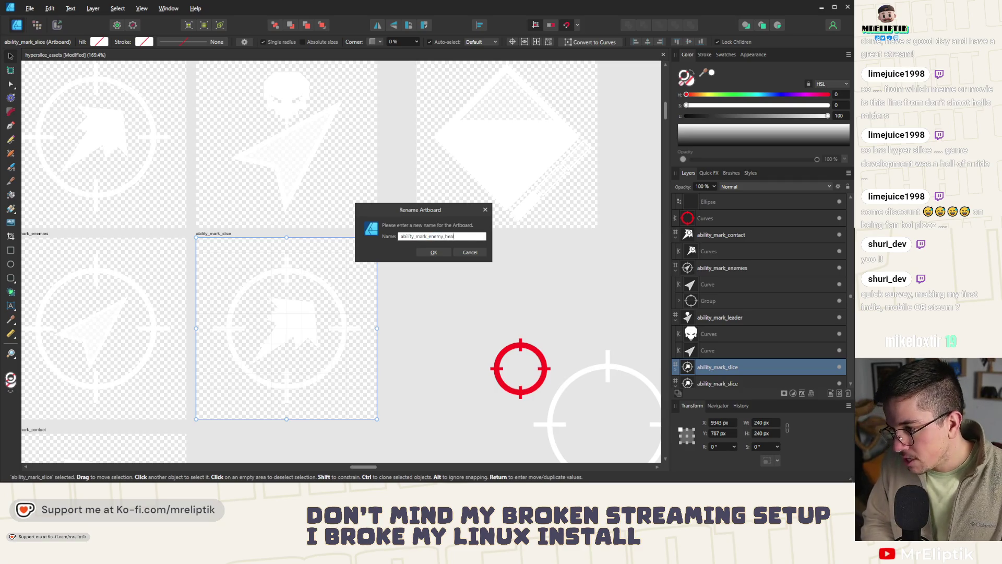
pyautogui.write('lth')
# Name the artboard ability_mark_enemy_health and paste the ability_mark_enemies arrow into its crosshair.
pyautogui.press('Return')
pyautogui.scroll(-3, 315, 259)
pyautogui.scroll(2, 315, 259)
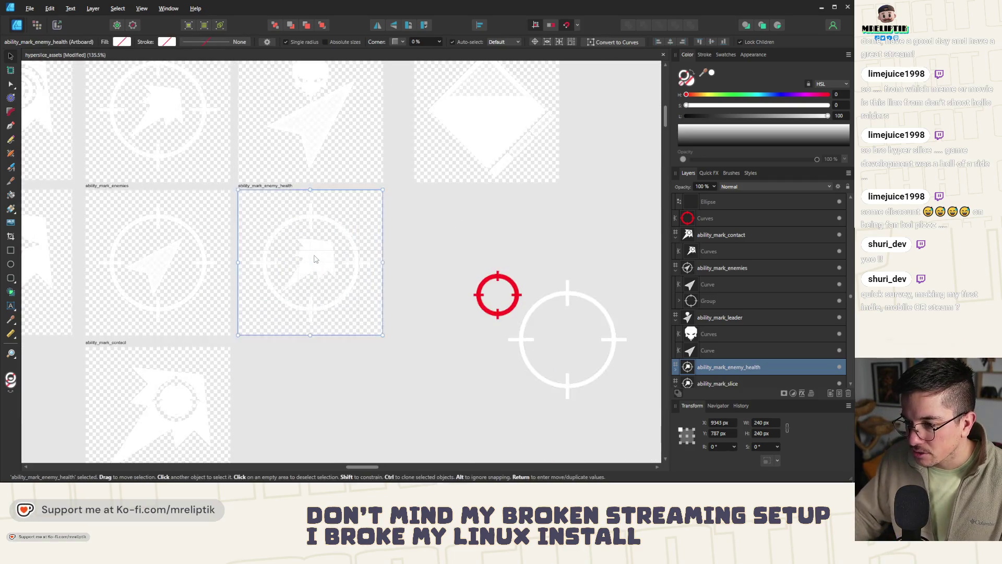
pyautogui.click(315, 259)
pyautogui.scroll(-3, 313, 254)
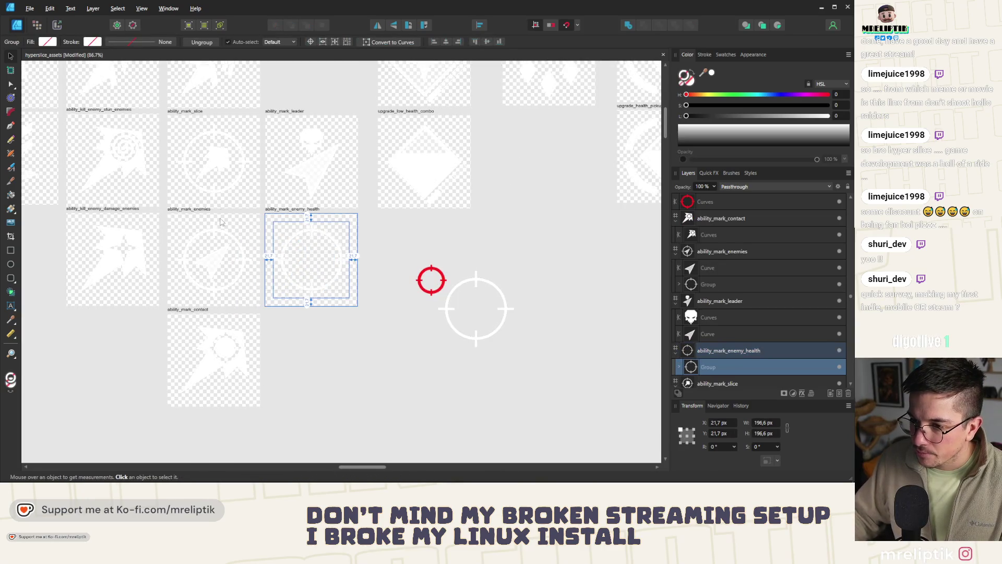
pyautogui.click(212, 258)
pyautogui.hotkey('ctrl', 'c')
pyautogui.click(296, 210)
pyautogui.hotkey('ctrl', 'v')
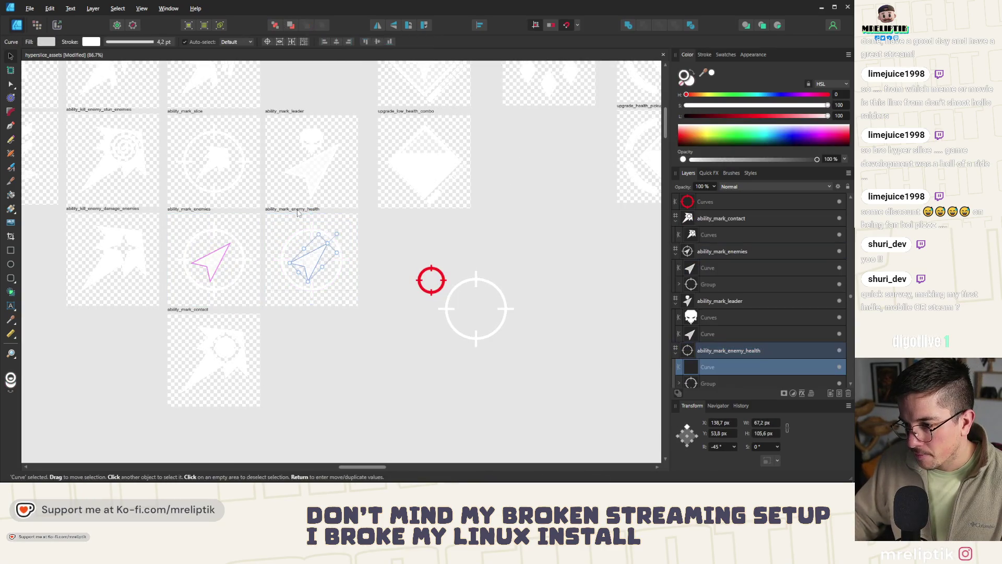
pyautogui.scroll(3, 369, 247)
pyautogui.click(371, 248)
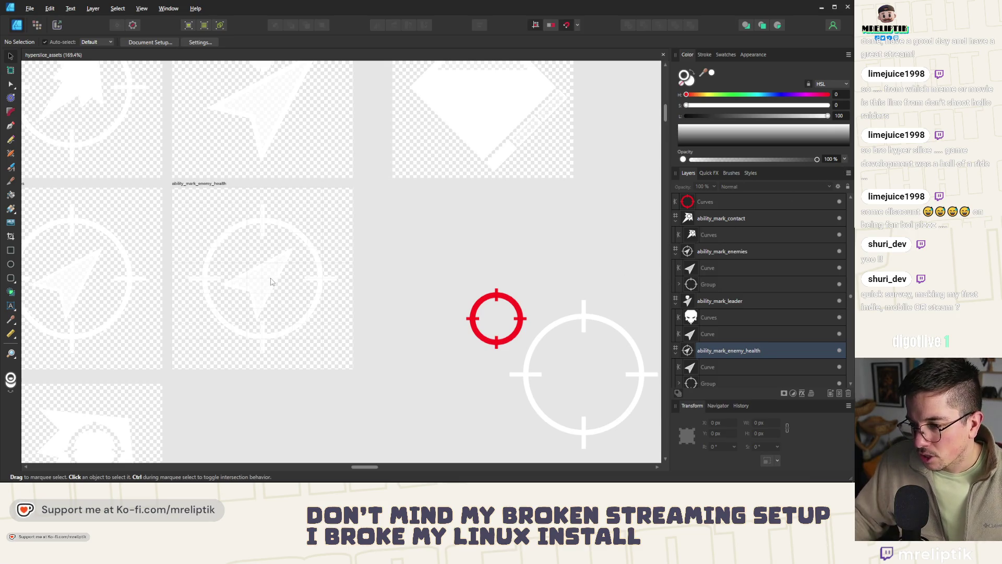
pyautogui.scroll(-3, 287, 227)
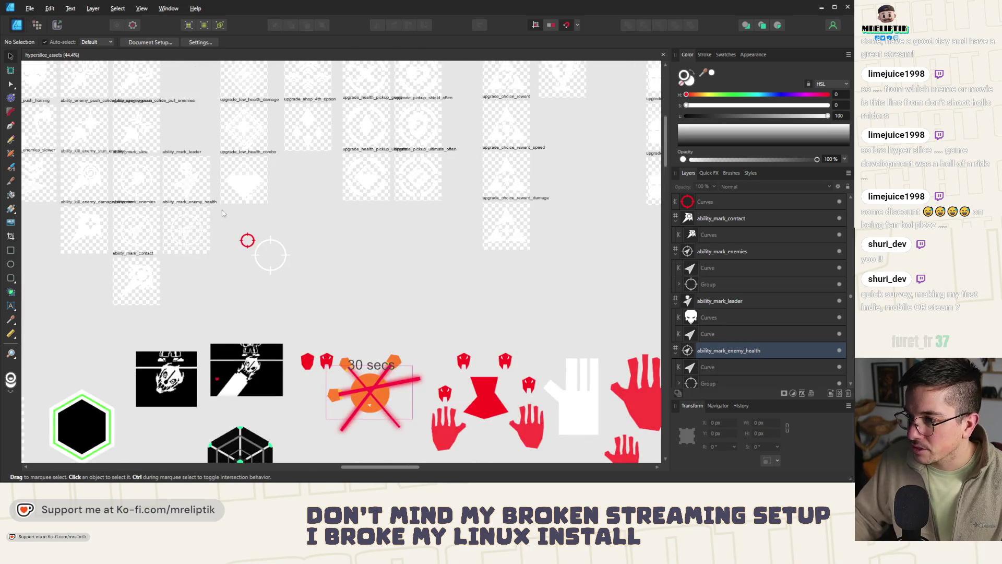
pyautogui.scroll(-2, 287, 227)
pyautogui.scroll(4, 286, 152)
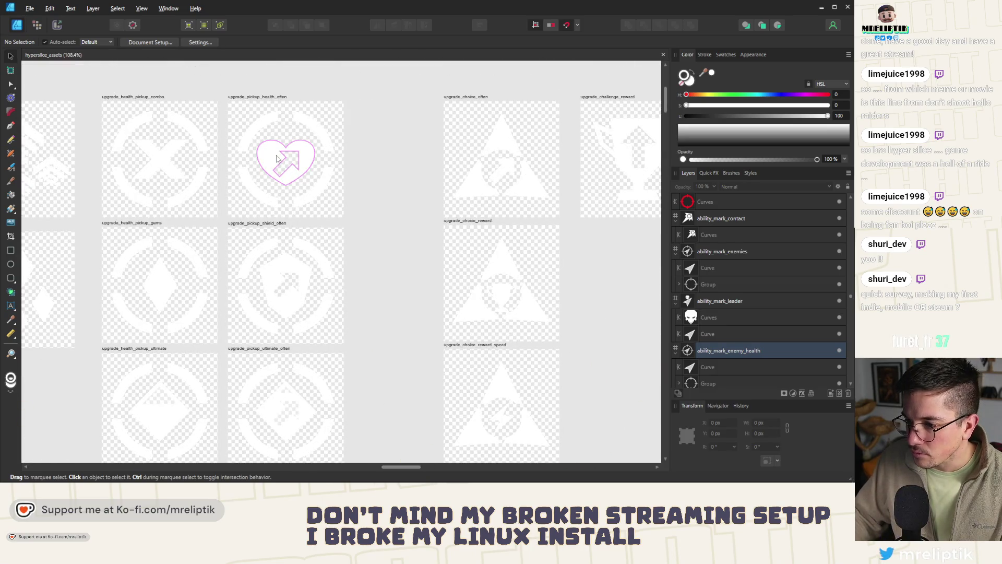
# Replace the plain arrow in ability_mark_enemy_health with the copied heart-with-arrow curve, ready for node editing.
pyautogui.click(276, 158)
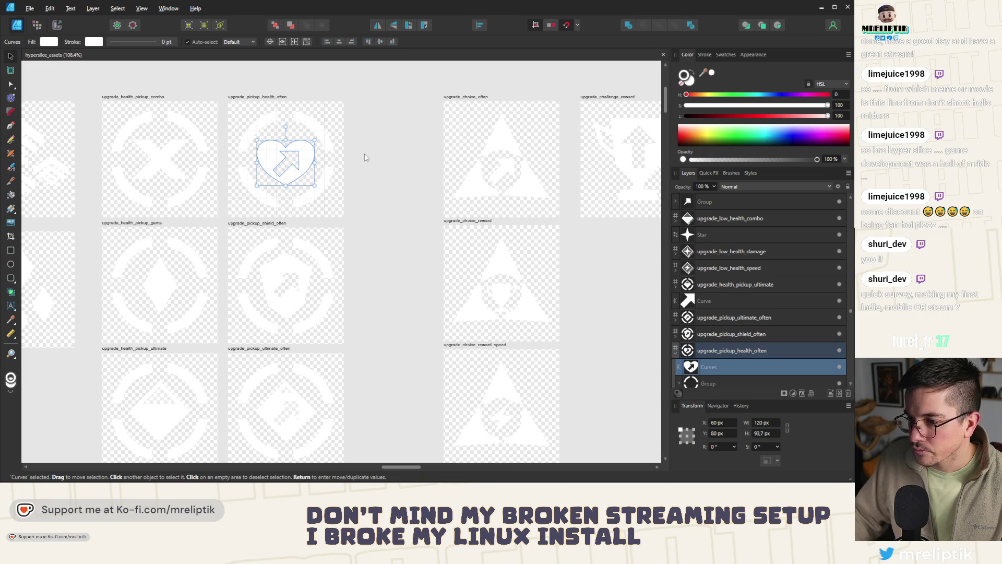
pyautogui.scroll(-3, 228, 285)
pyautogui.scroll(2, 264, 293)
pyautogui.scroll(2, 192, 250)
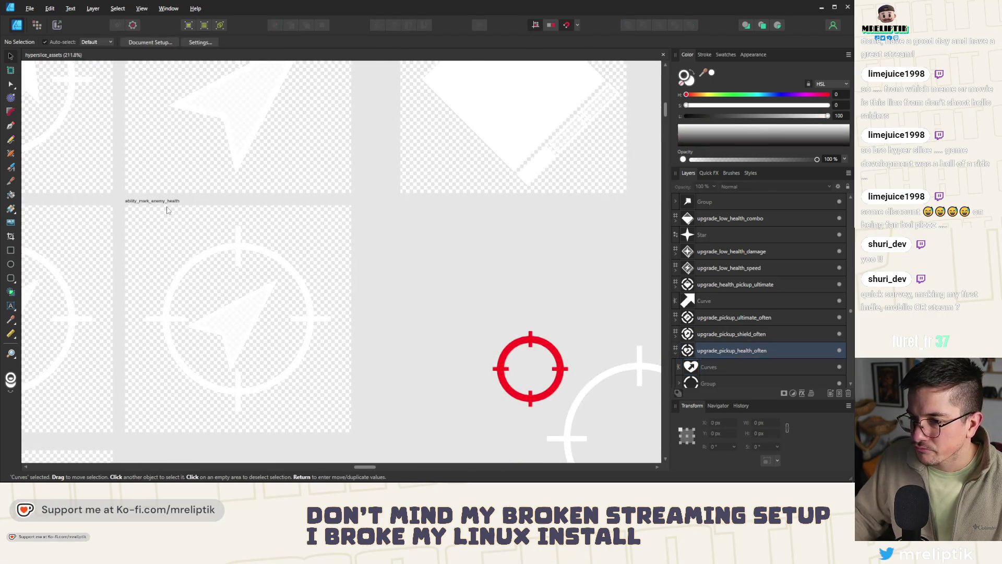
pyautogui.click(235, 310)
pyautogui.press('Delete')
pyautogui.hotkey('ctrl', 'v')
pyautogui.scroll(2, 244, 315)
pyautogui.press('a')
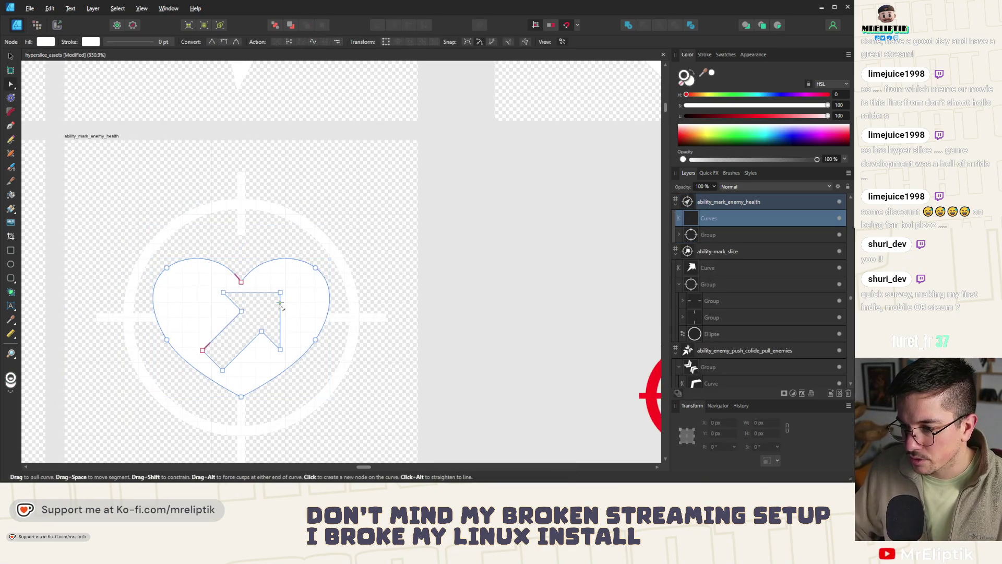
# Delete the arrow cut-out nodes, then shrink the solid heart to about 73 by 80 px to fit the ring.
pyautogui.moveTo(298, 282); pyautogui.dragTo(200, 376)
pyautogui.press('Delete')
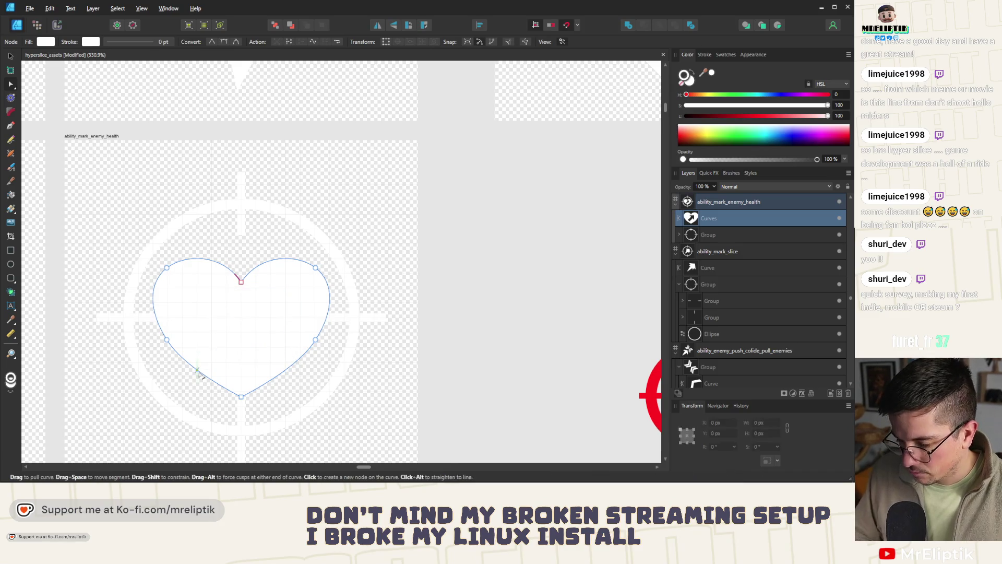
pyautogui.click(10, 56)
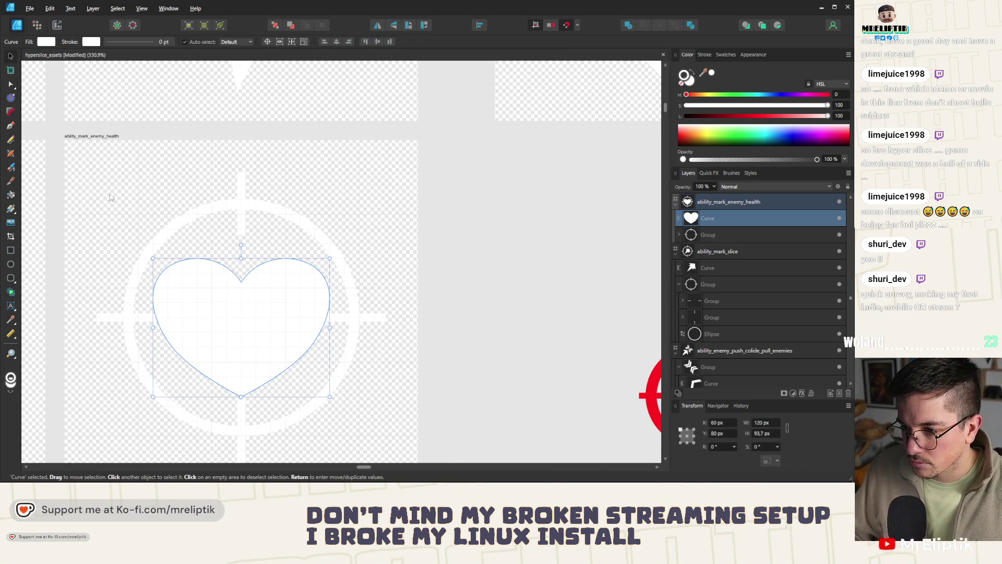
pyautogui.moveTo(330, 259); pyautogui.dragTo(311, 271)
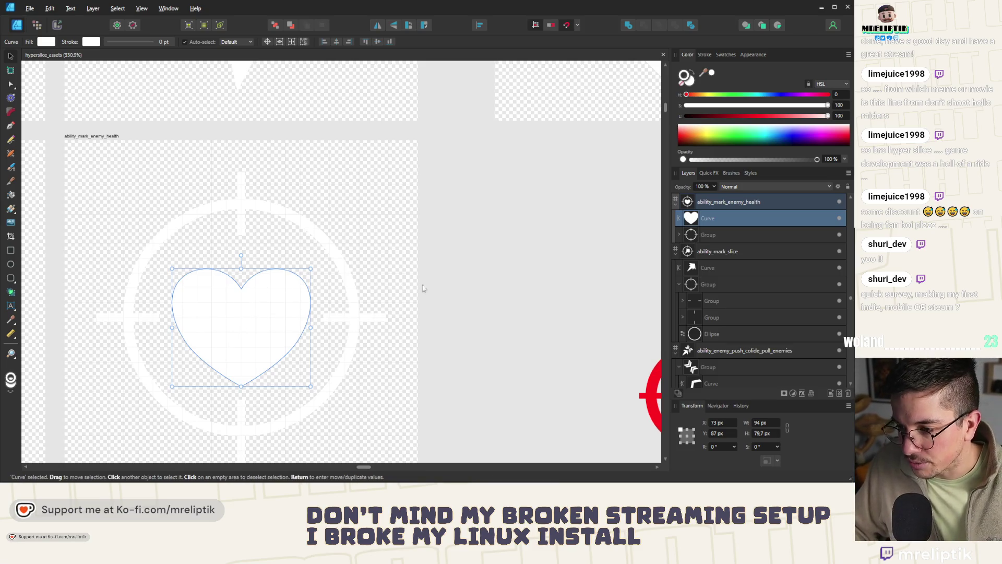
# Nudge the heart vertically, previewing between moves, until it sits centred in the crosshair.
pyautogui.moveTo(247, 321); pyautogui.dragTo(243, 321)
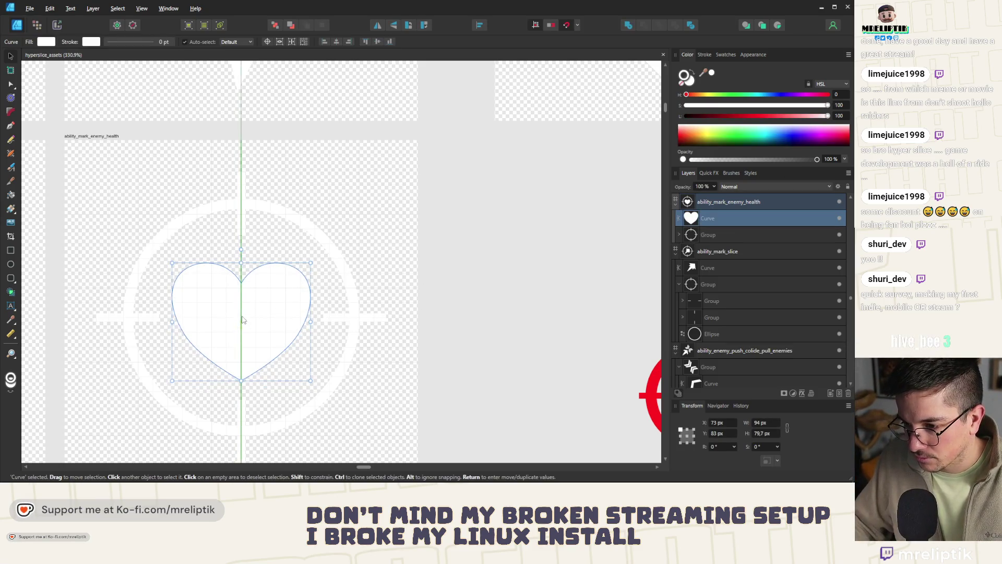
pyautogui.scroll(-5, 242, 322)
pyautogui.hotkey('ctrl', 'd')
pyautogui.scroll(-2, 208, 306)
pyautogui.scroll(5, 209, 305)
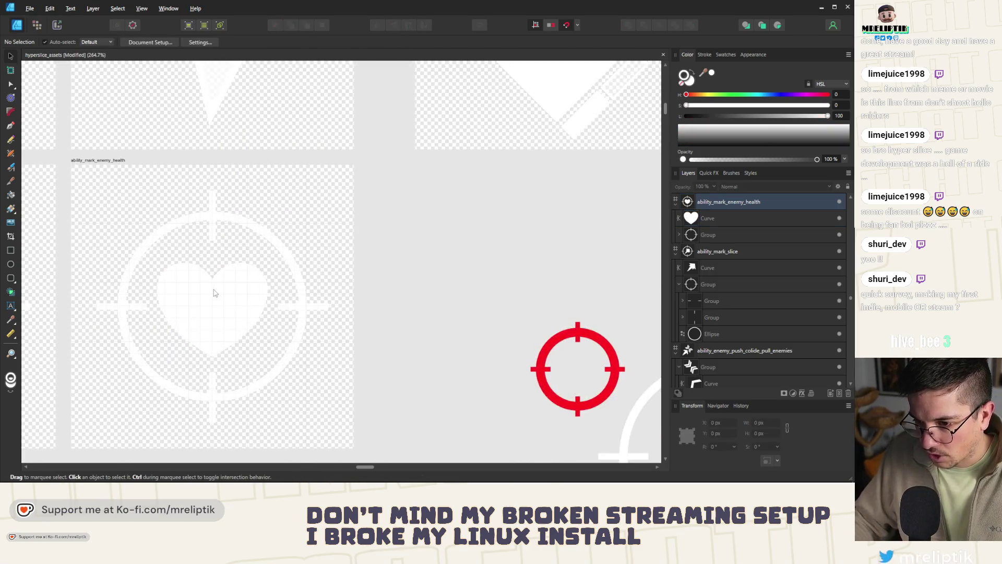
pyautogui.scroll(2, 212, 291)
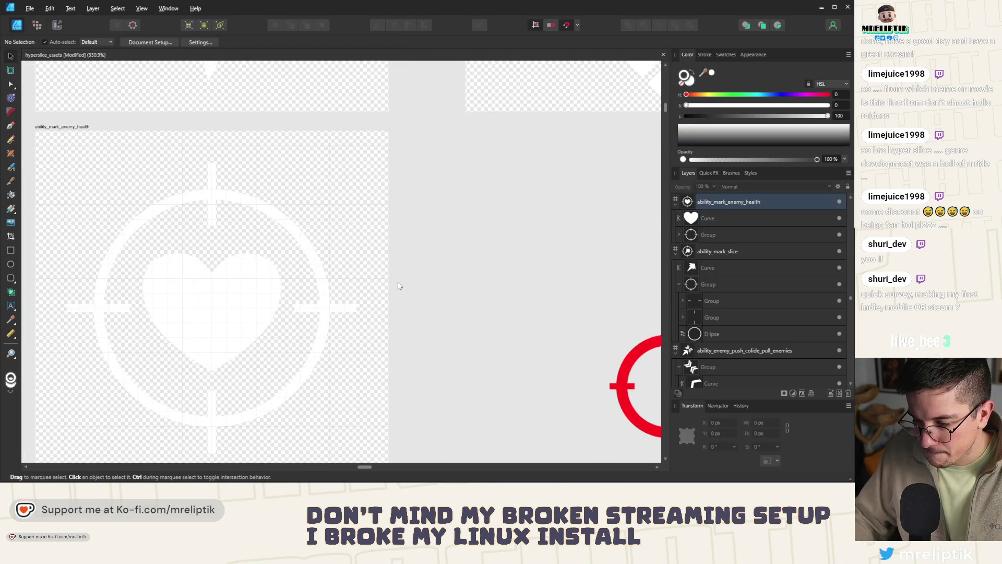
pyautogui.click(216, 304)
pyautogui.scroll(1, 219, 306)
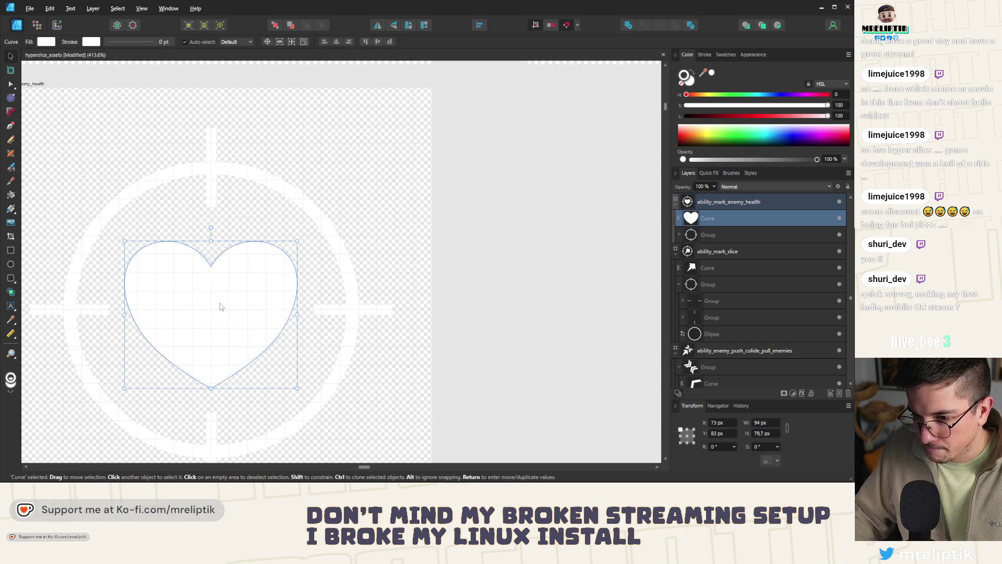
pyautogui.hotkey('ctrl', 'd')
pyautogui.scroll(-5, 248, 279)
pyautogui.scroll(3, 266, 280)
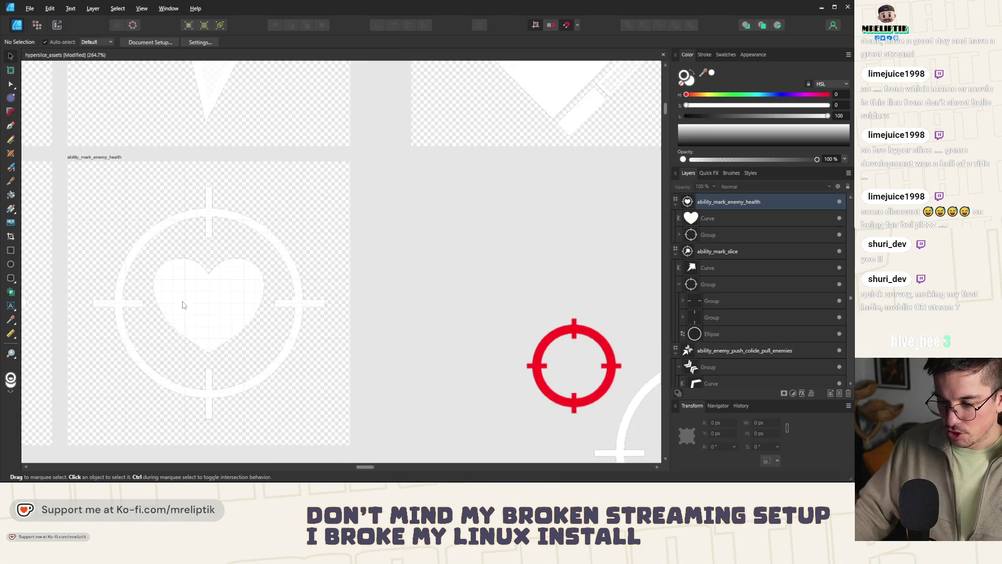
pyautogui.click(212, 307)
pyautogui.scroll(1, 209, 307)
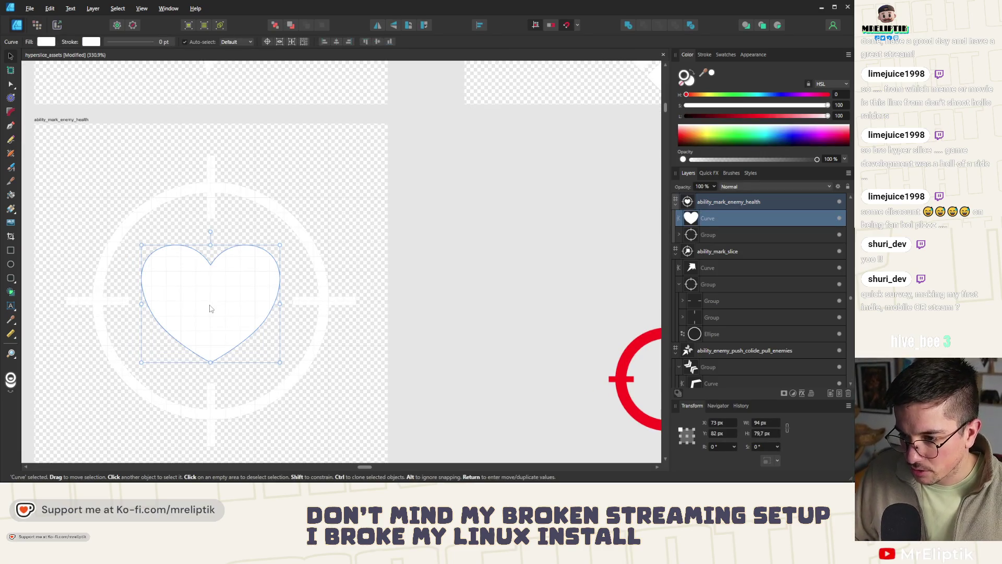
pyautogui.moveTo(209, 308); pyautogui.dragTo(209, 312)
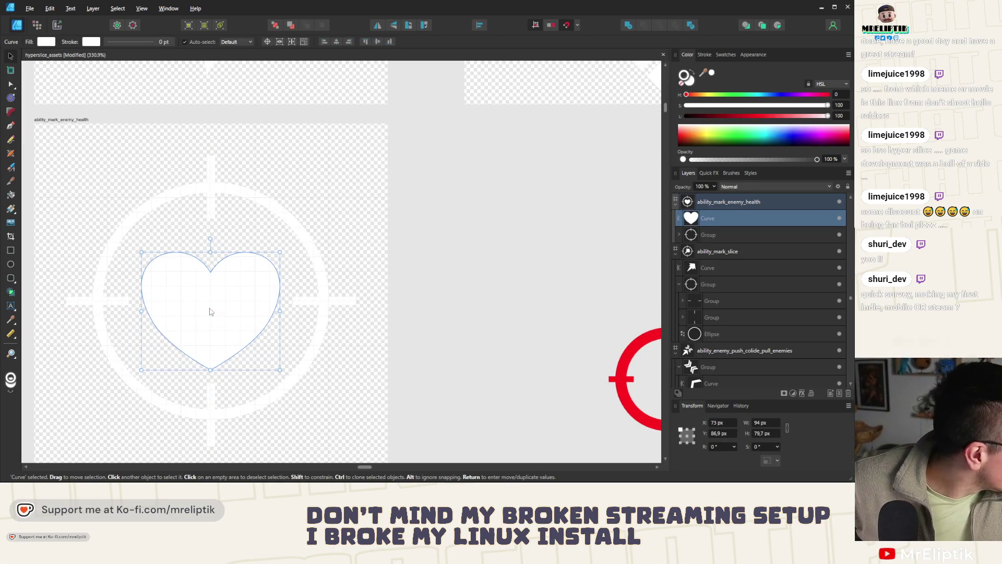
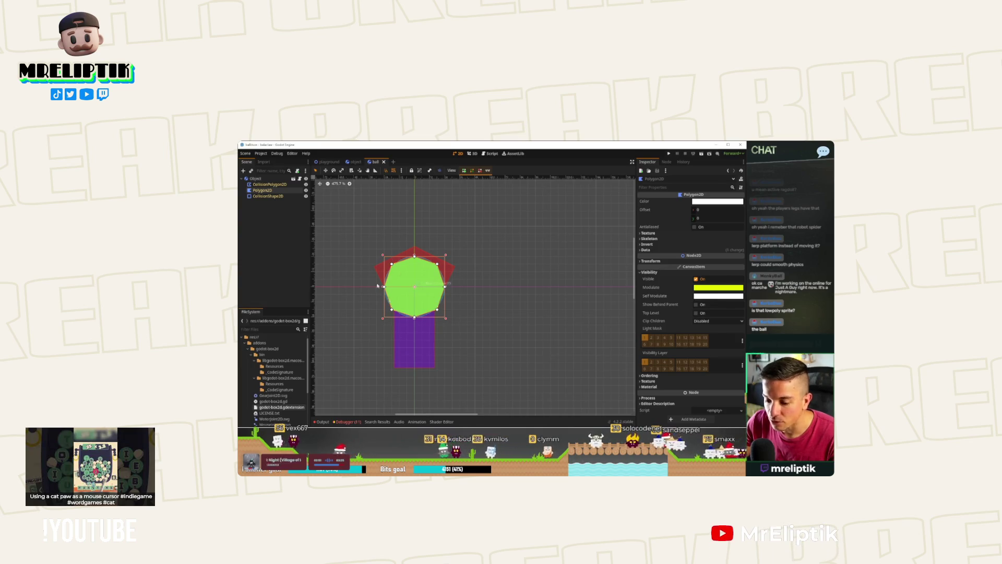
# Add a Sprite2D child to the Object node with a new GradientTexture2D as its texture.
pyautogui.rightClick(264, 179)
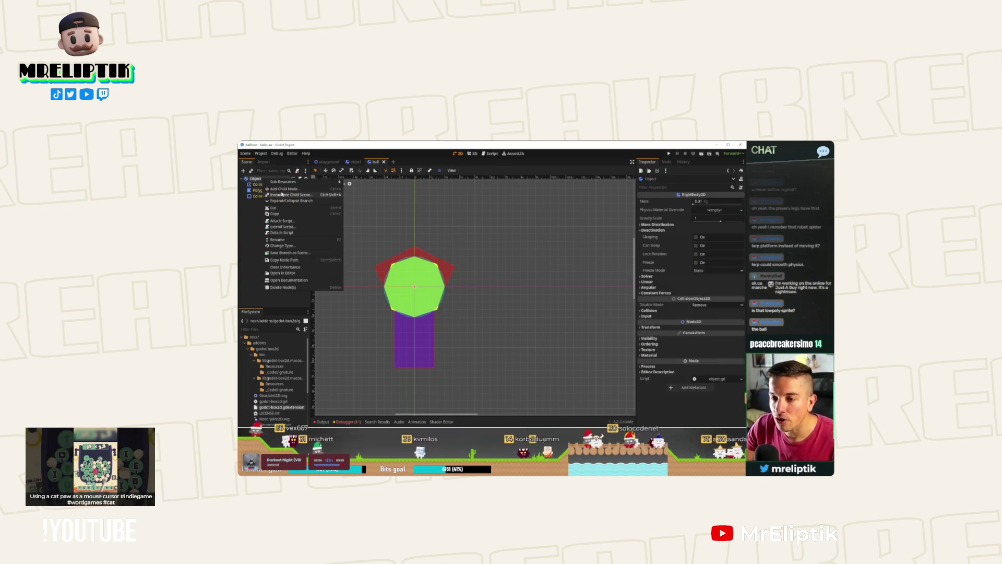
pyautogui.click(281, 189)
pyautogui.write('sprite')
pyautogui.press('Return')
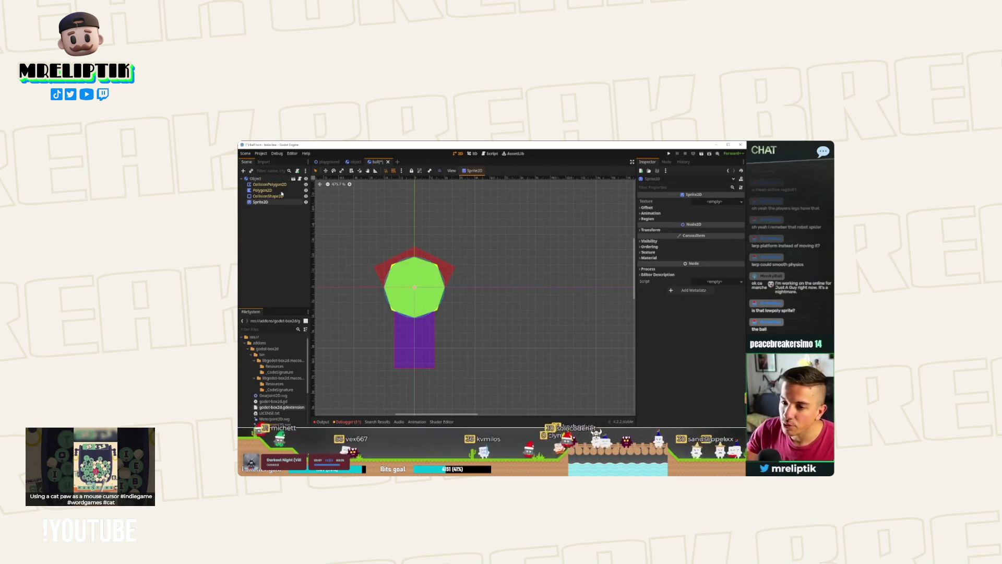
pyautogui.click(713, 202)
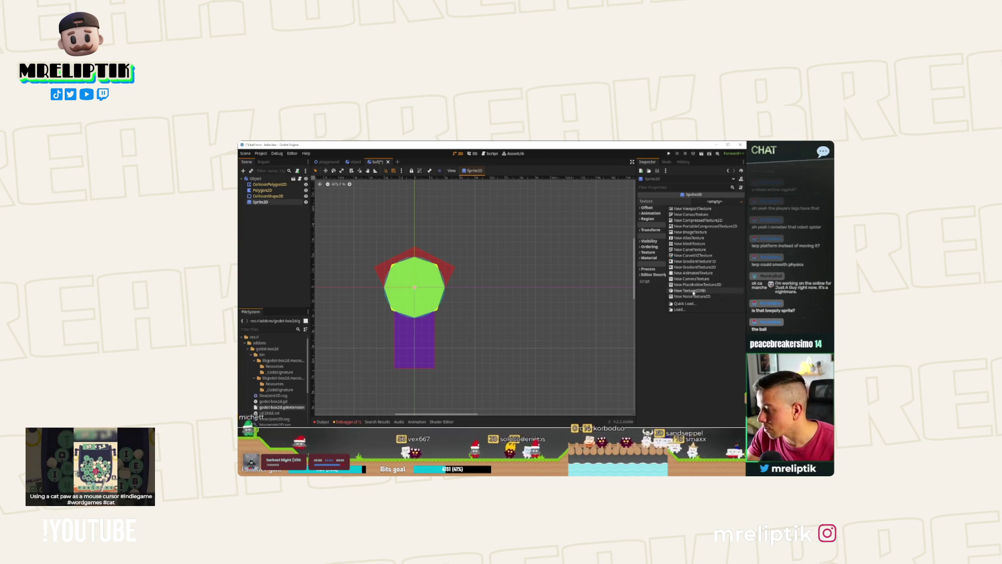
pyautogui.click(694, 267)
pyautogui.click(714, 205)
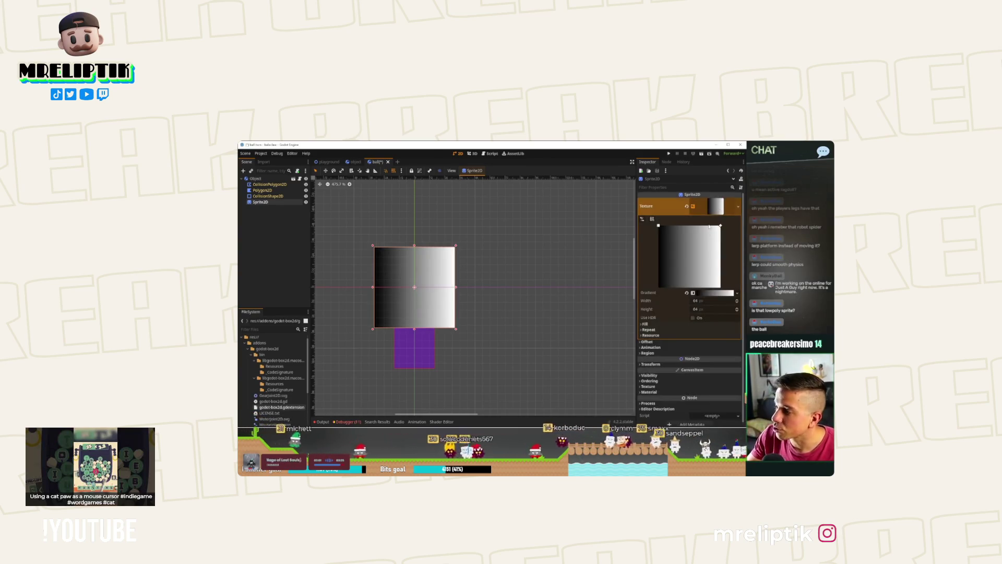
# Make the gradient fill radial, centre its start point and remove the black stop.
pyautogui.click(648, 322)
pyautogui.click(712, 330)
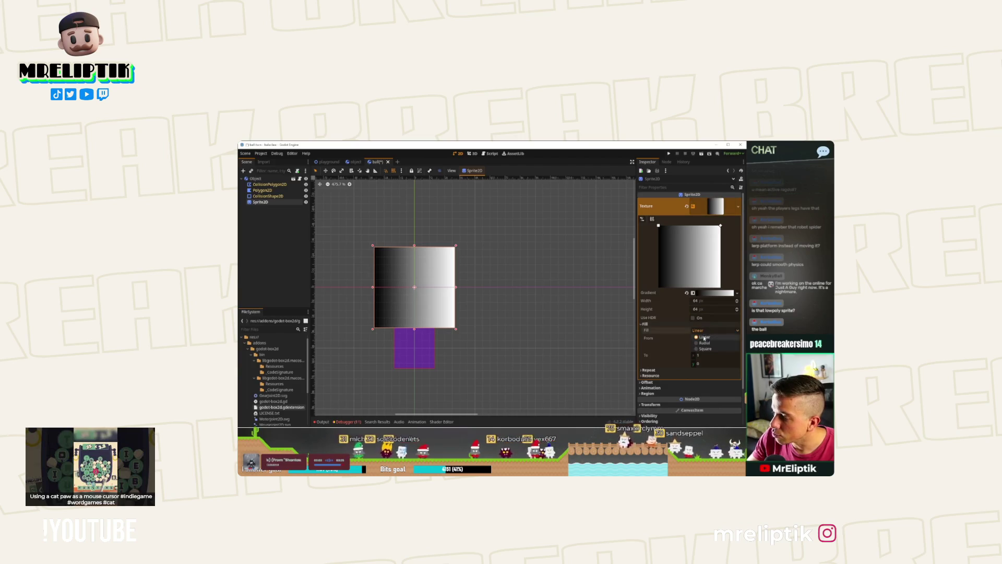
pyautogui.click(704, 295)
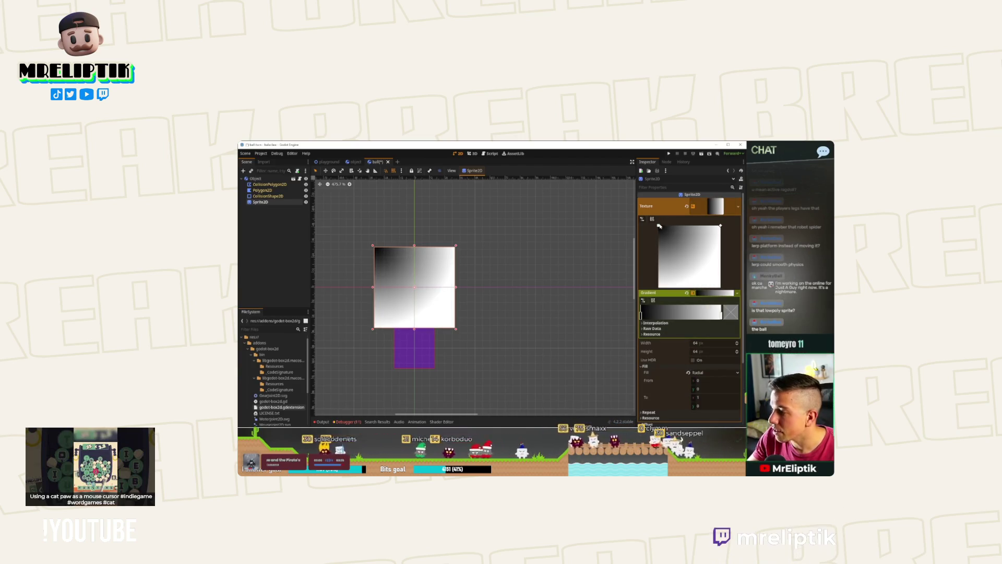
pyautogui.moveTo(689, 264); pyautogui.dragTo(689, 258)
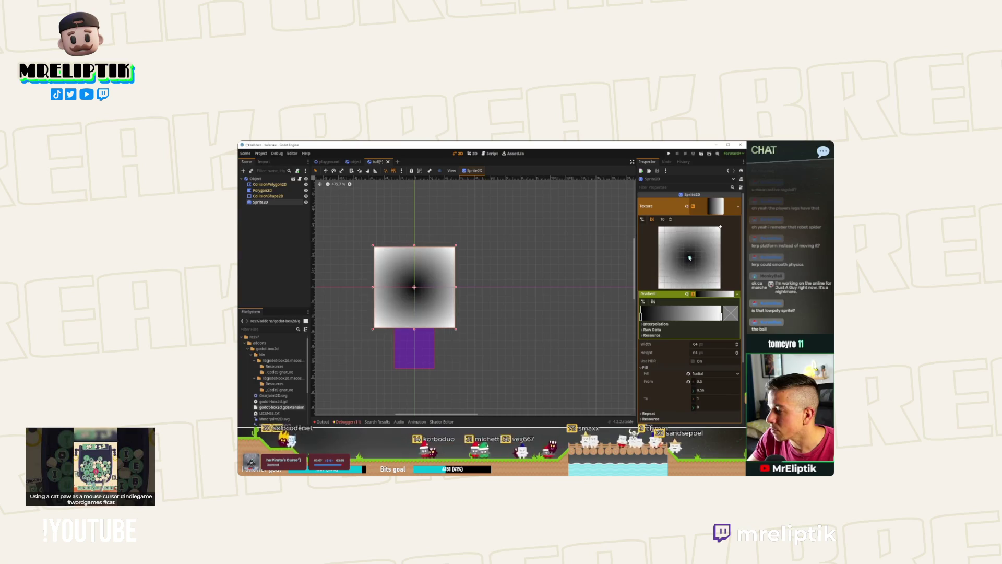
pyautogui.rightClick(641, 315)
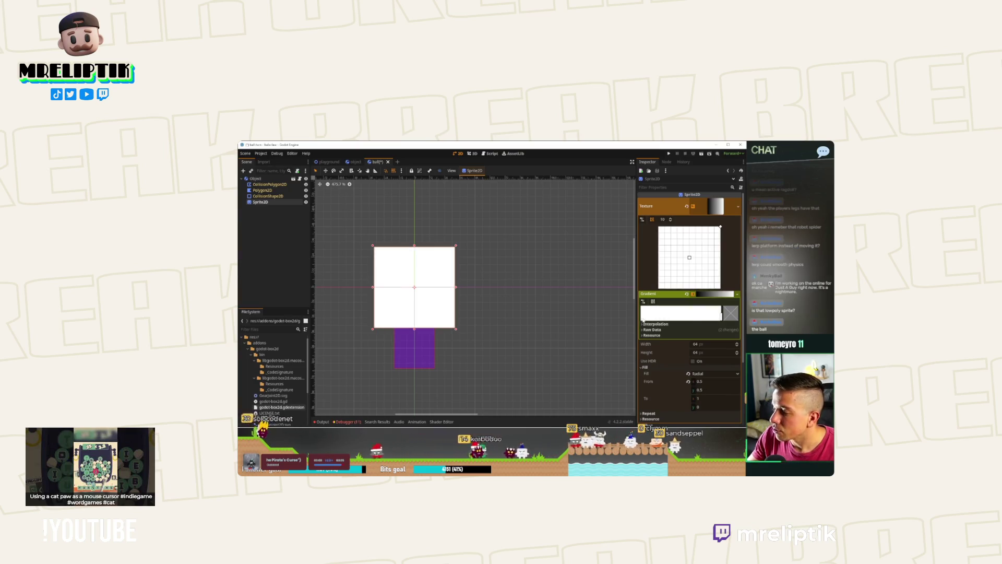
# Set the gradient stops to opaque white fading to fully transparent, forming a soft circle.
pyautogui.click(735, 320)
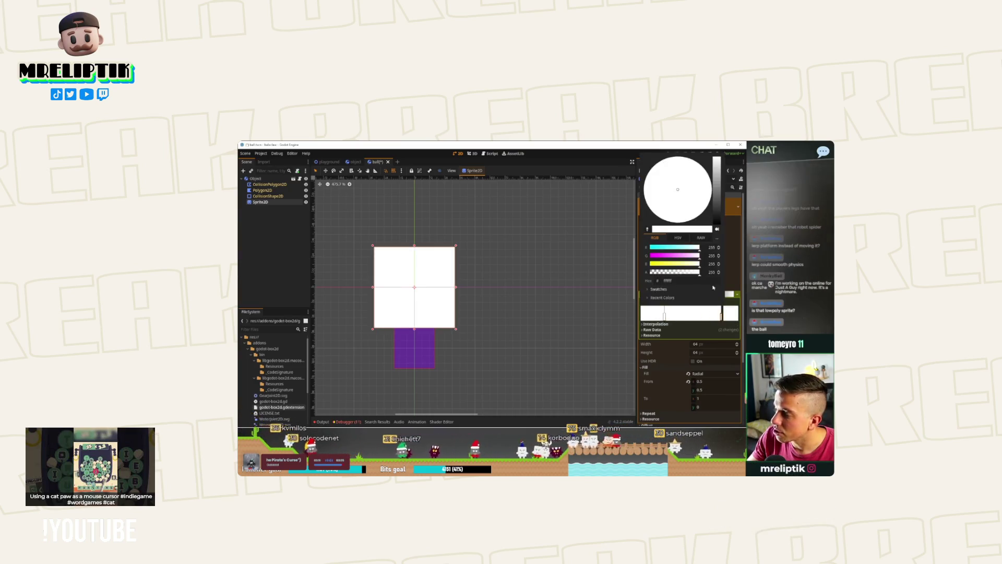
pyautogui.moveTo(698, 272); pyautogui.dragTo(618, 275)
pyautogui.click(636, 313)
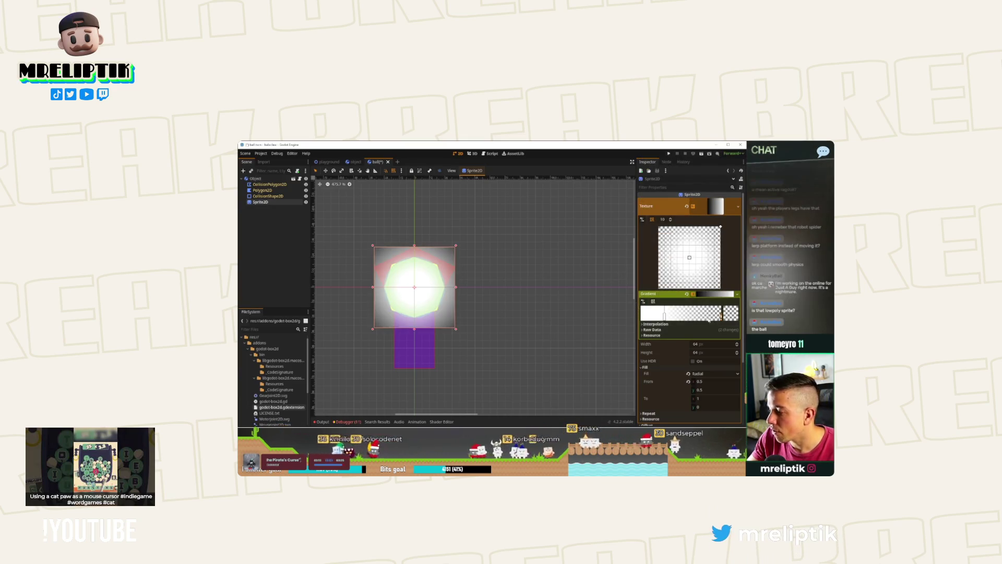
pyautogui.doubleClick(715, 315)
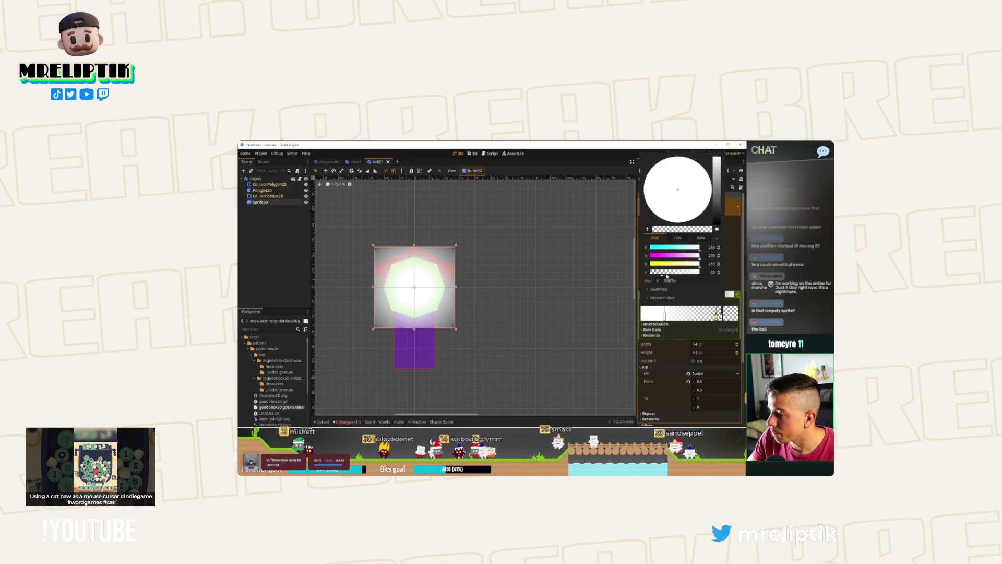
pyautogui.moveTo(666, 271); pyautogui.dragTo(699, 272)
pyautogui.press('Escape')
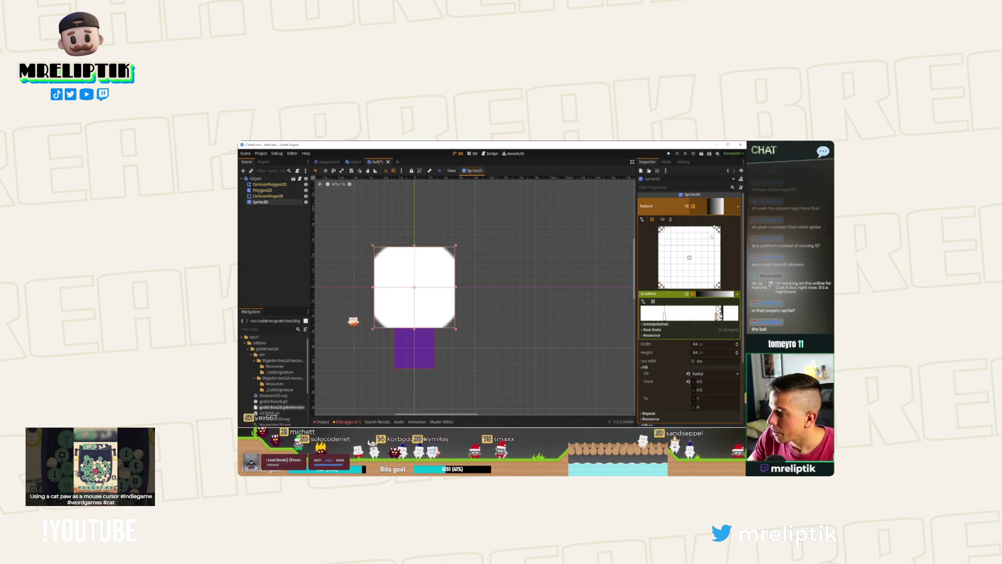
pyautogui.press('Return')
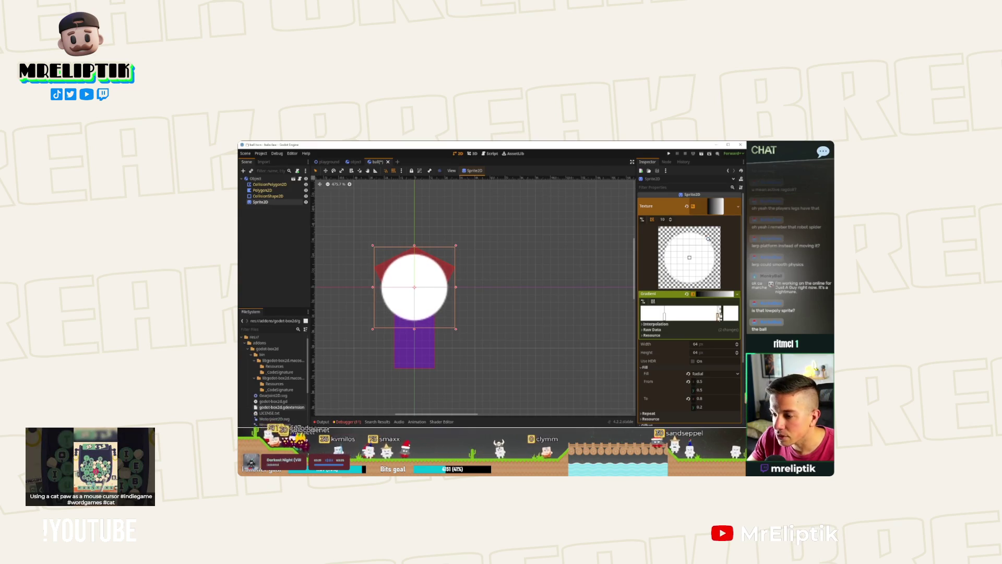
# Save the ball scene and place the CollisionShape2D below the new sprite.
pyautogui.click(275, 264)
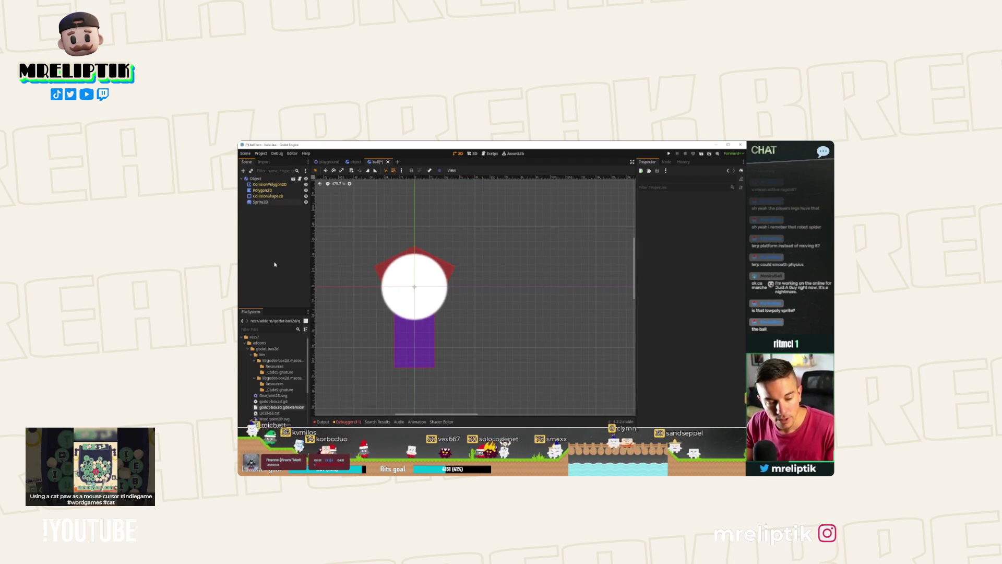
pyautogui.hotkey('ctrl', 's')
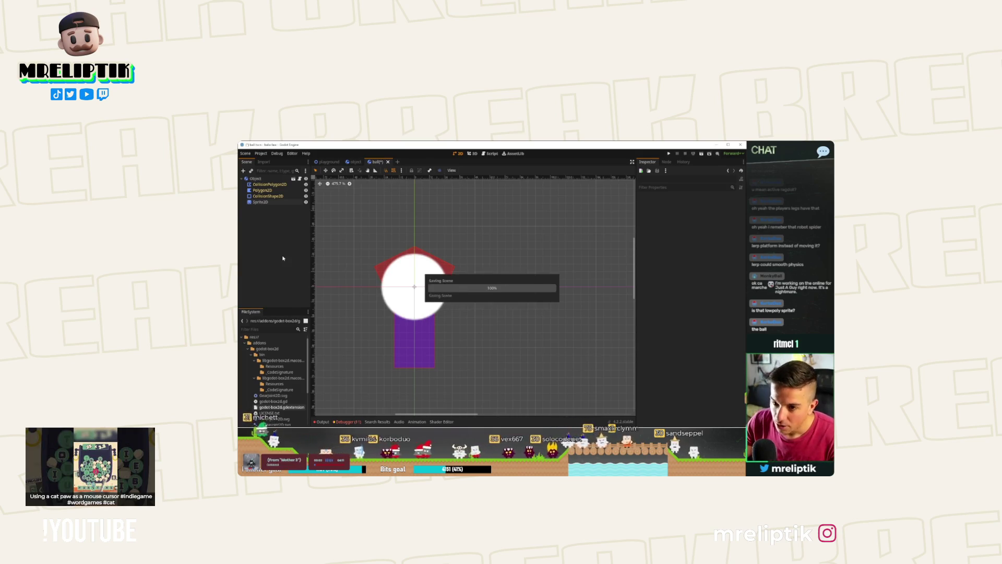
pyautogui.hotkey('ctrl', 's')
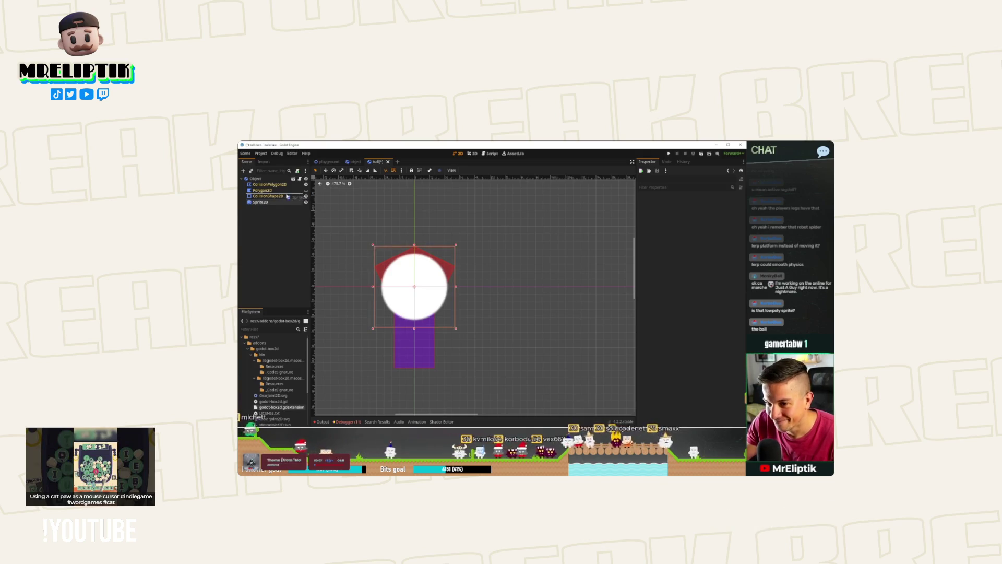
pyautogui.moveTo(270, 196); pyautogui.dragTo(285, 207)
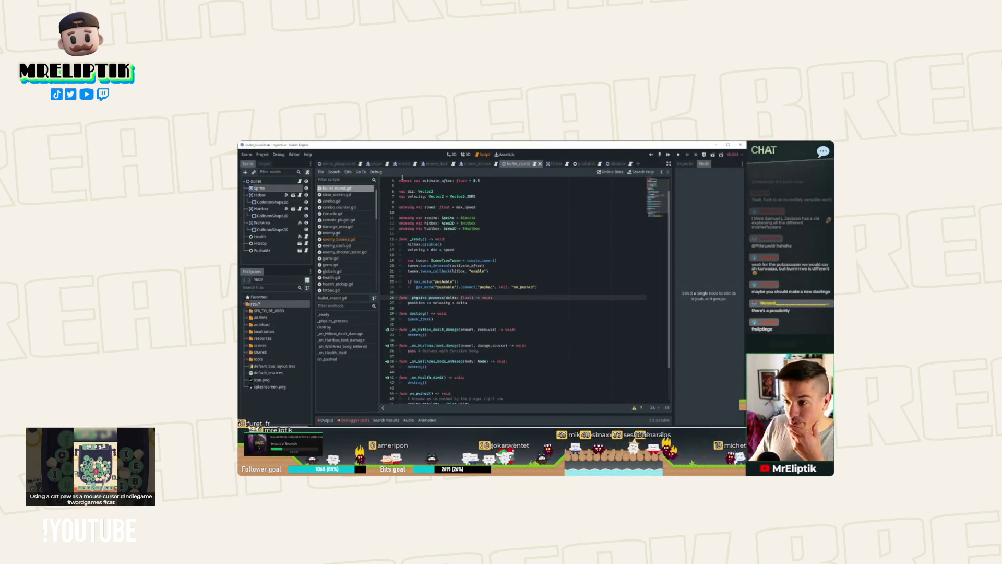
# Review the arena_playground and player scenes, then the other project's Player script.
pyautogui.click(337, 163)
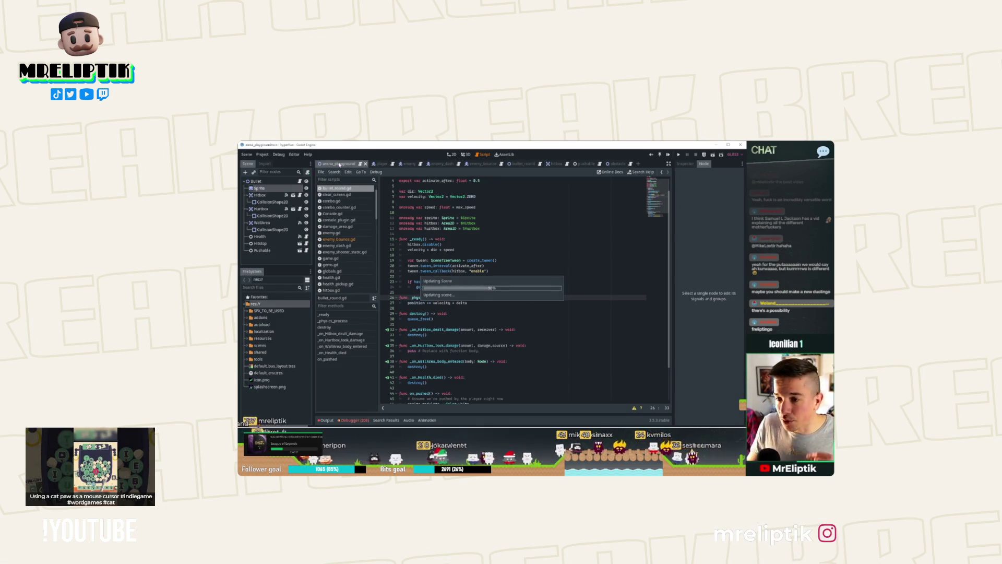
pyautogui.click(378, 163)
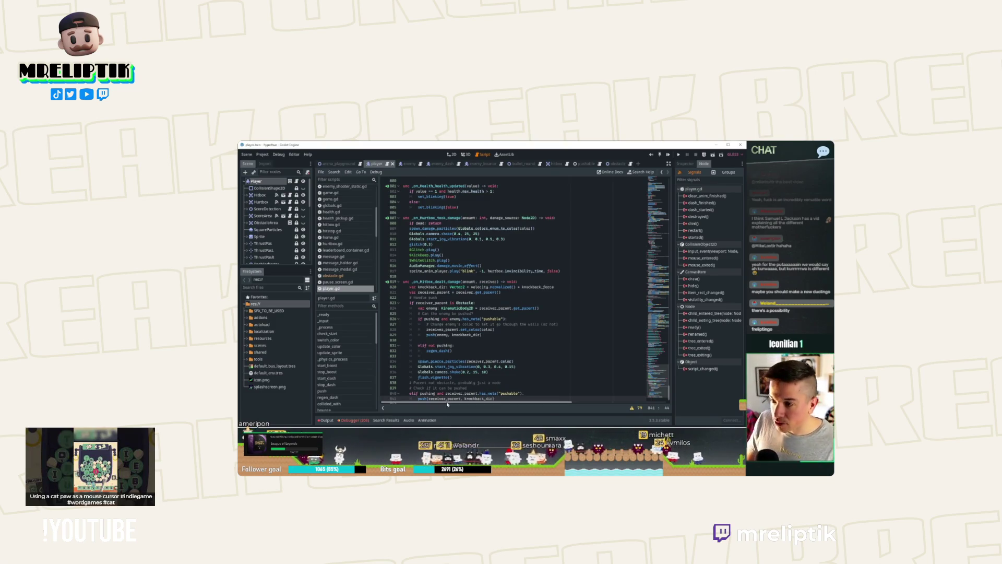
pyautogui.click(494, 399)
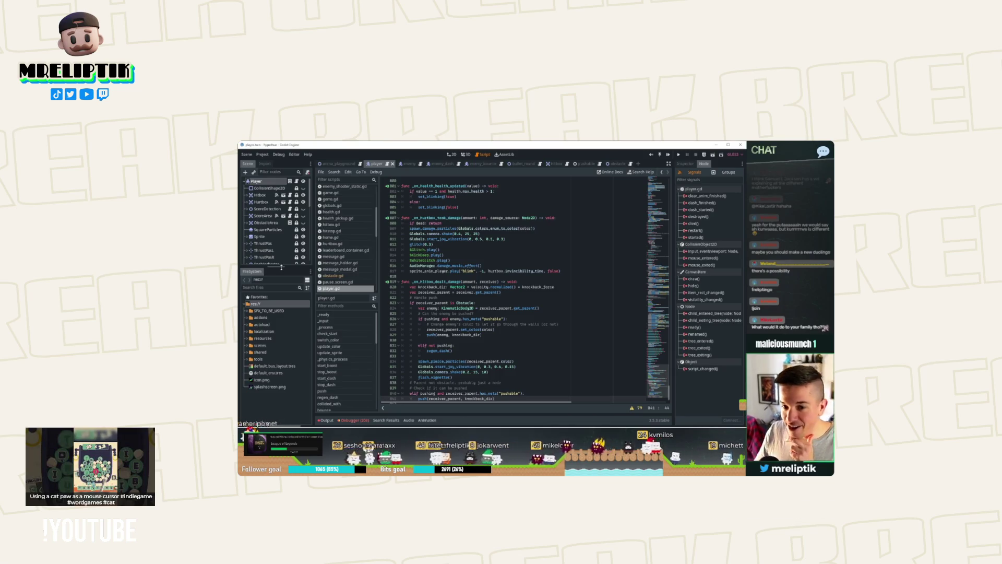
pyautogui.moveTo(282, 268); pyautogui.dragTo(282, 270)
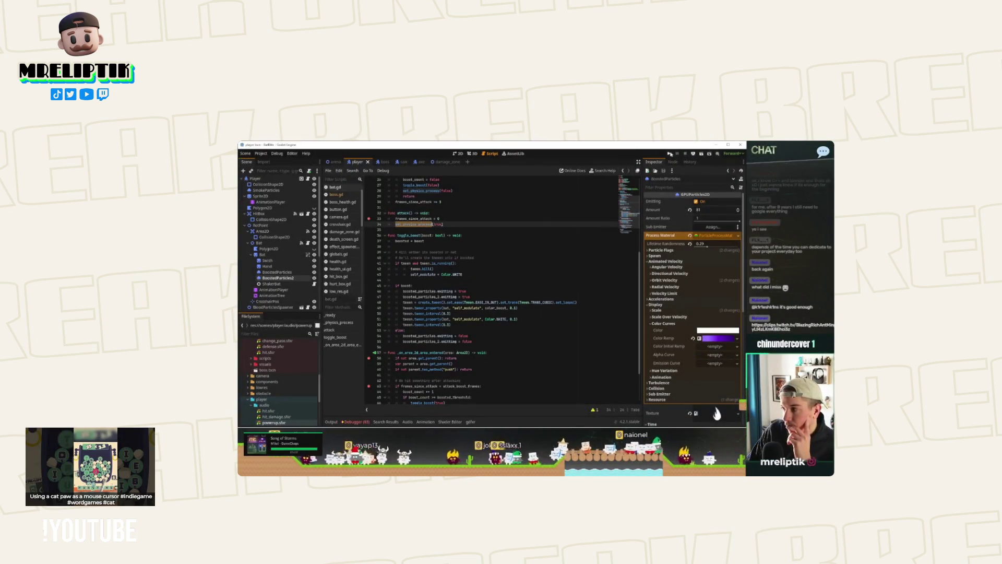
# Save the scene and run the game, continuing past the breakpoint.
pyautogui.hotkey('ctrl', 's')
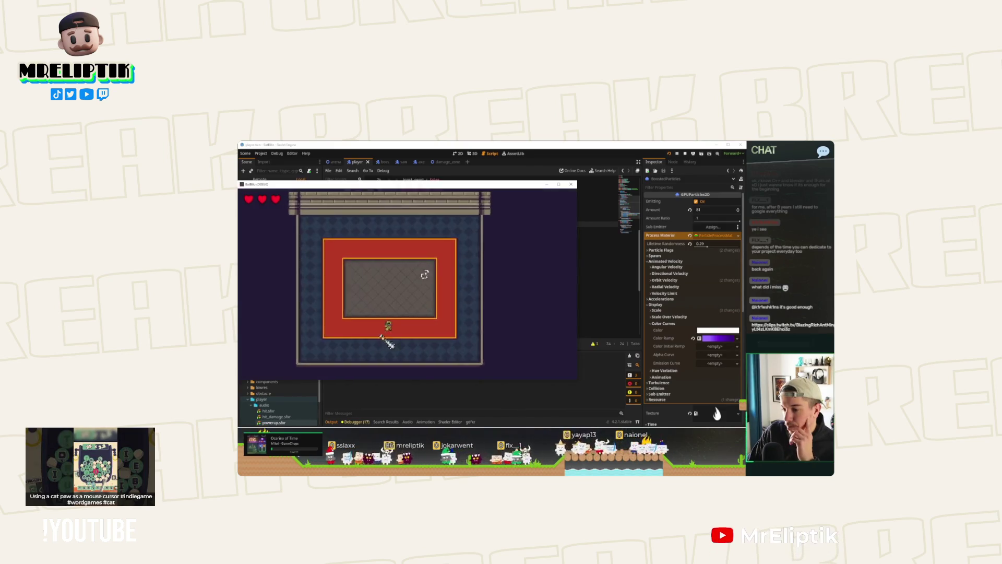
pyautogui.click(392, 342)
pyautogui.press('F12')
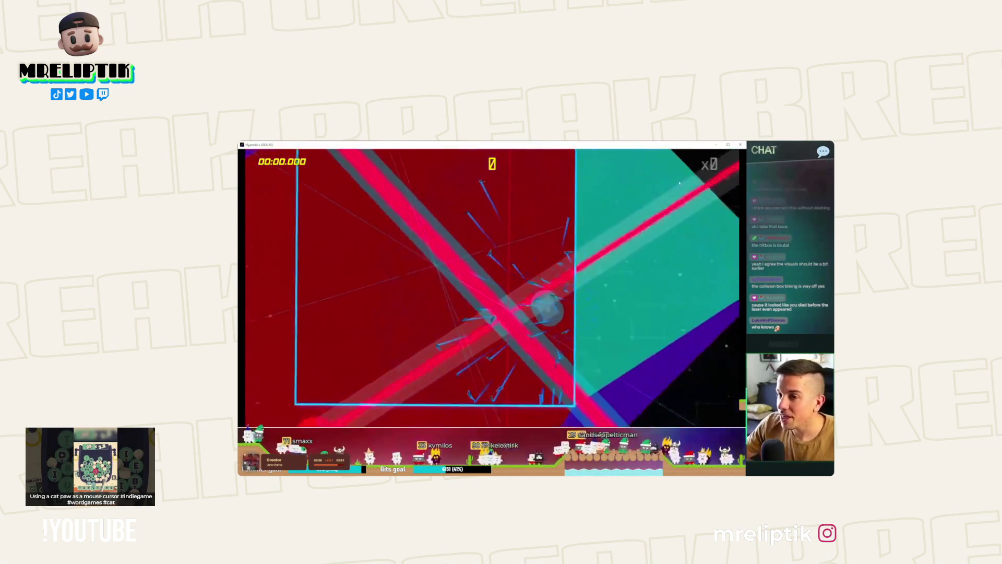
# Stop the running game and switch to the laser test scene.
pyautogui.press('F8')
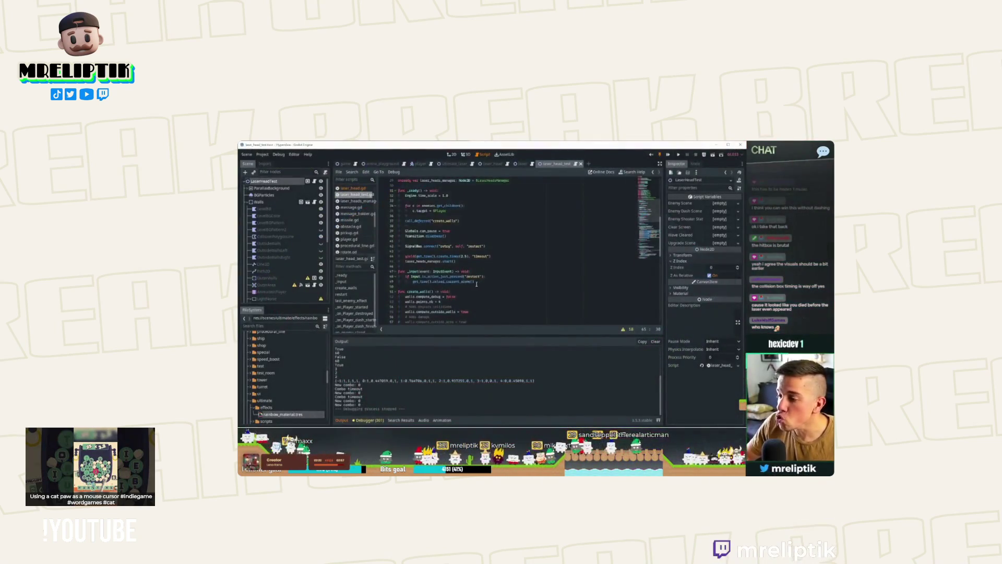
pyautogui.scroll(-3, 477, 283)
pyautogui.click(519, 163)
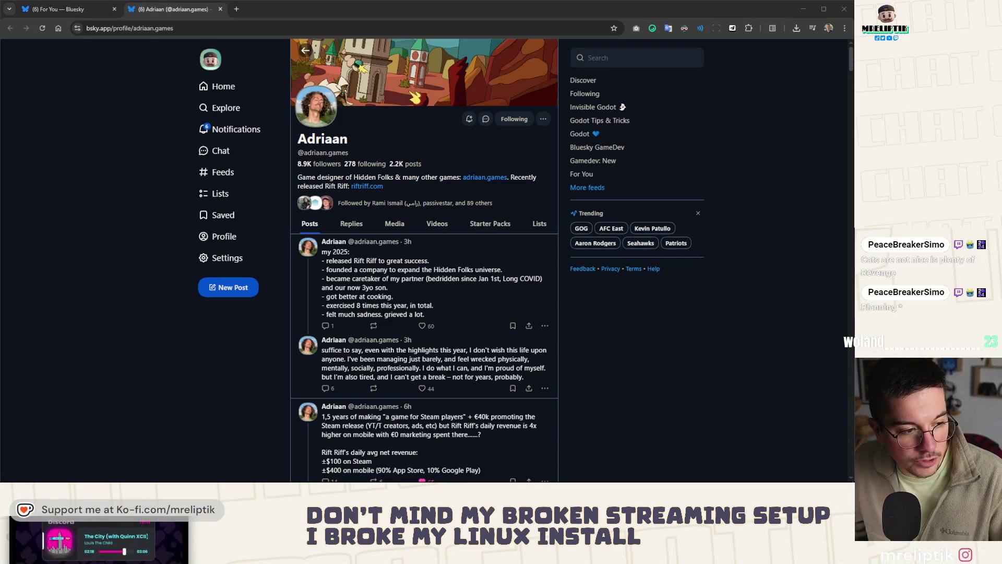
# Grab the Bluesky profile address, then check Explore and the notifications list.
pyautogui.hotkey('ctrl', 'l')
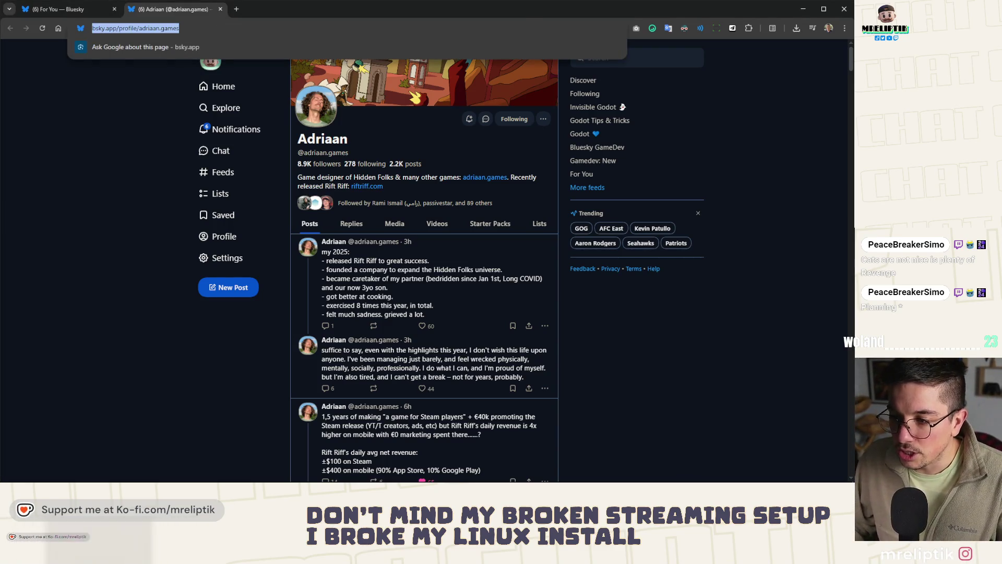
pyautogui.hotkey('alt', 'Tab')
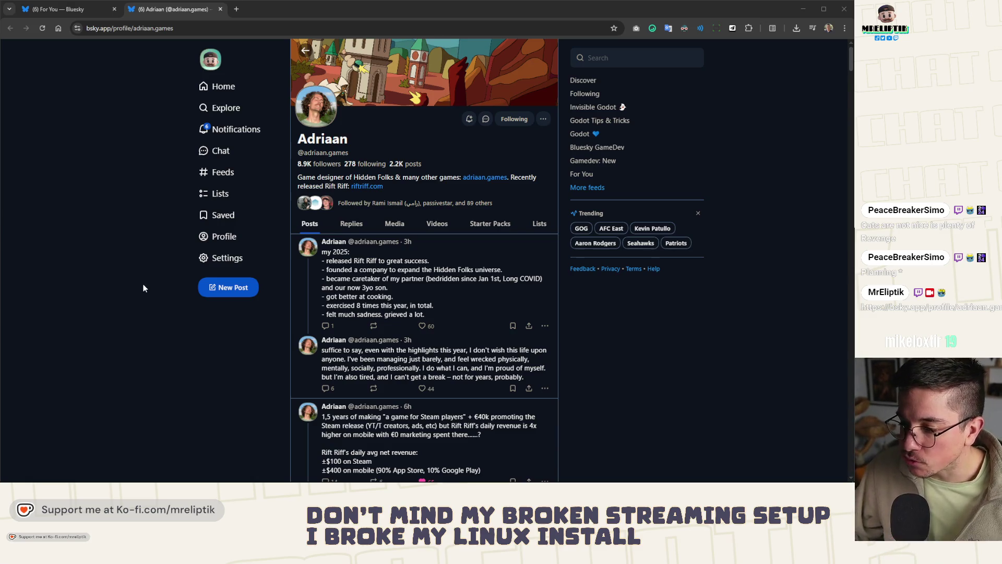
pyautogui.scroll(-2, 143, 288)
pyautogui.scroll(-1, 143, 288)
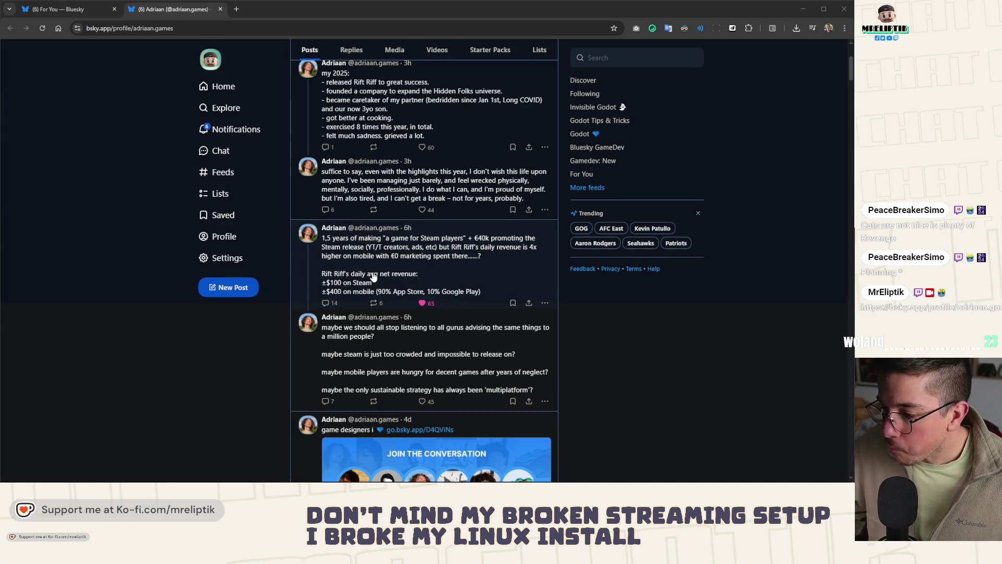
pyautogui.scroll(2, 385, 270)
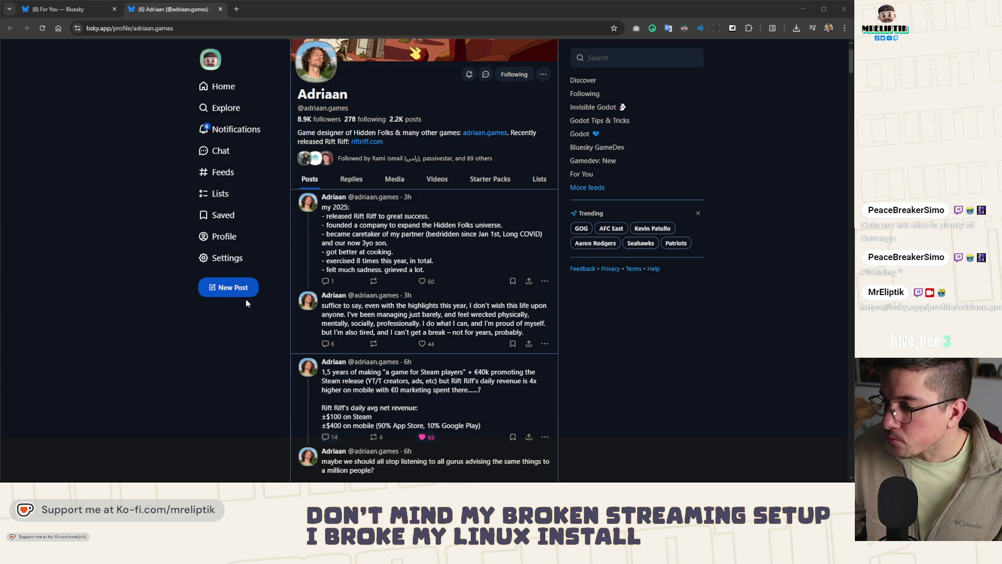
pyautogui.click(222, 109)
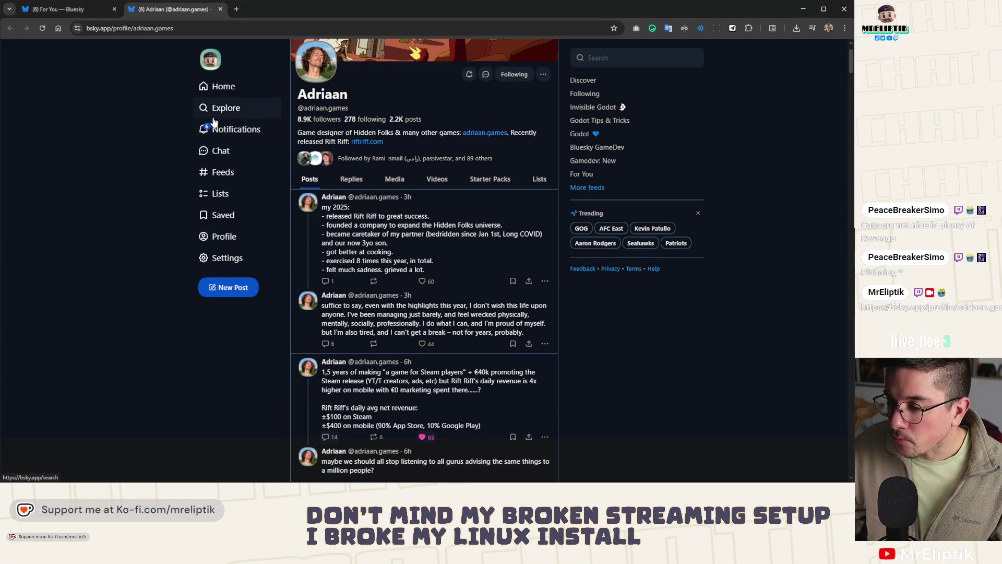
pyautogui.click(218, 130)
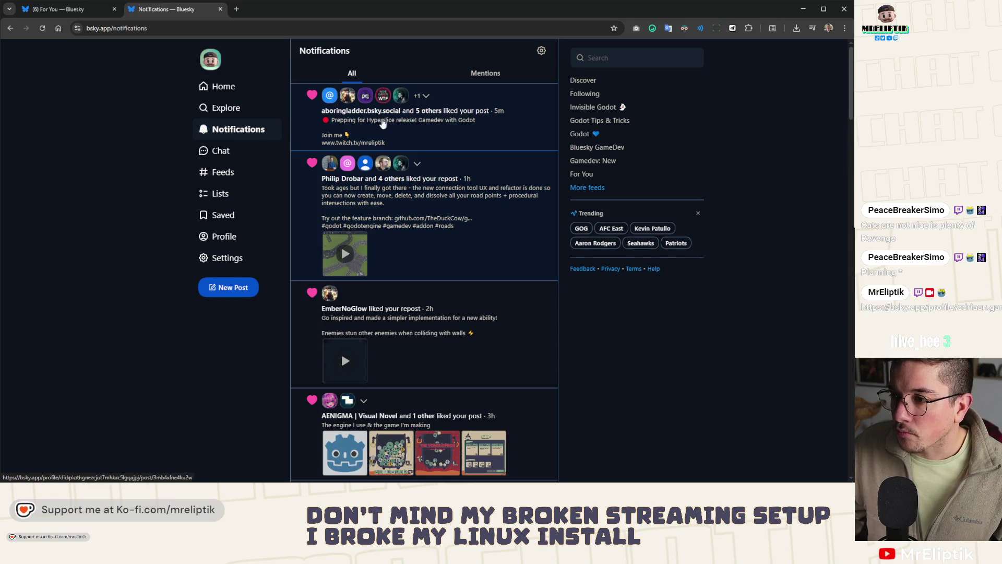
pyautogui.click(78, 10)
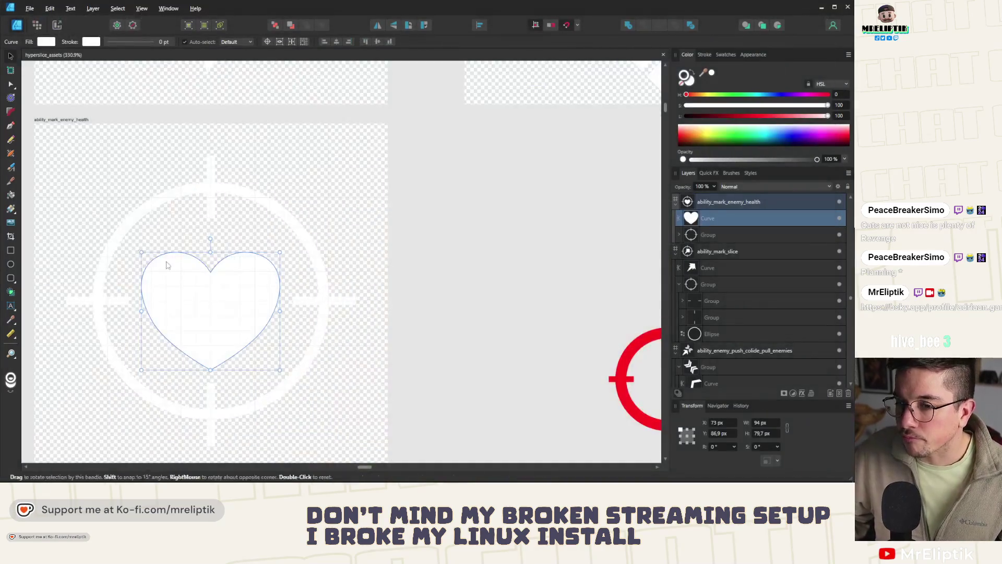
pyautogui.scroll(-5, 252, 214)
pyautogui.scroll(2, 205, 166)
pyautogui.scroll(3, 219, 162)
pyautogui.scroll(-3, 391, 253)
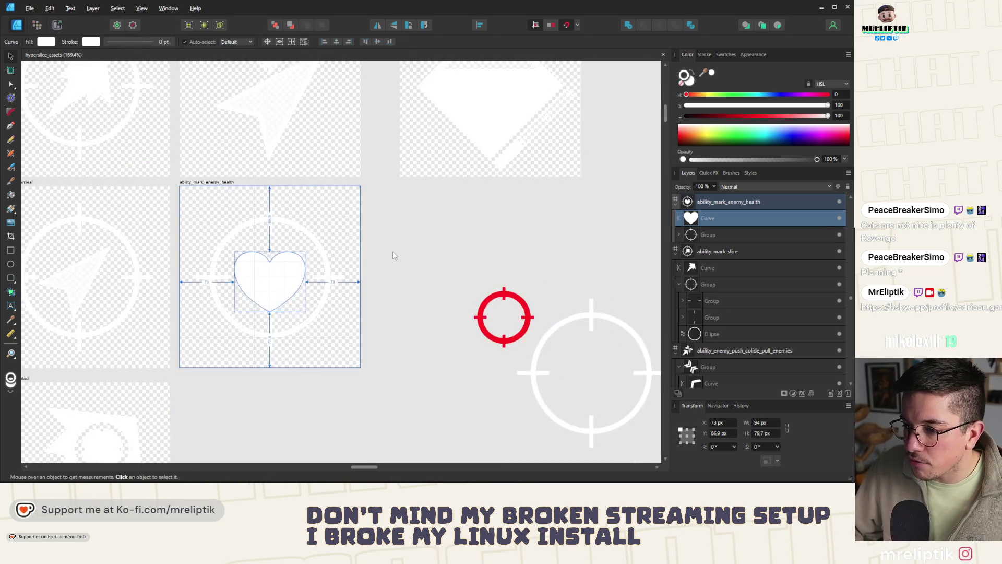
# Duplicate the ability_mark_enemy_health artboard directly below the original and align it.
pyautogui.click(391, 253)
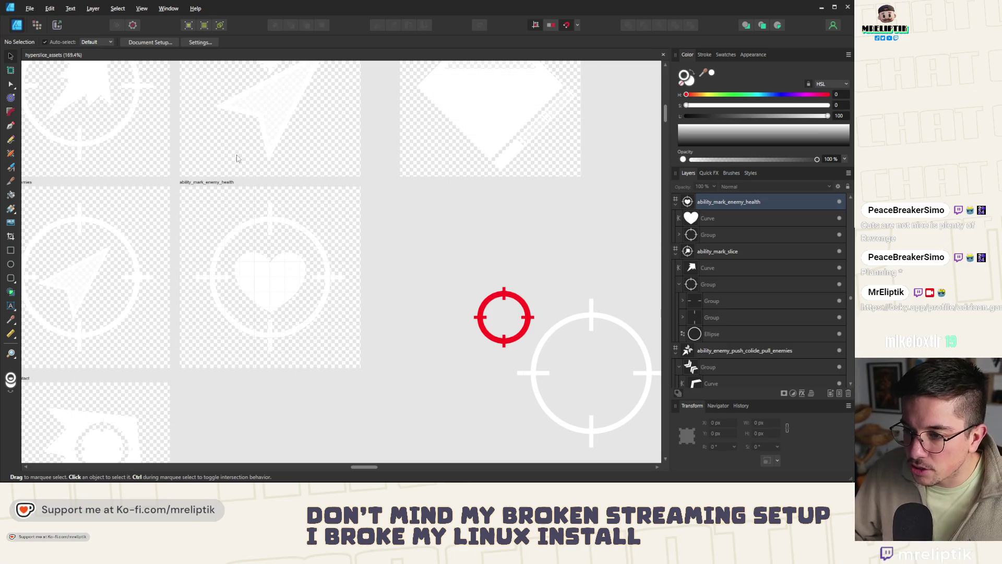
pyautogui.scroll(-3, 225, 185)
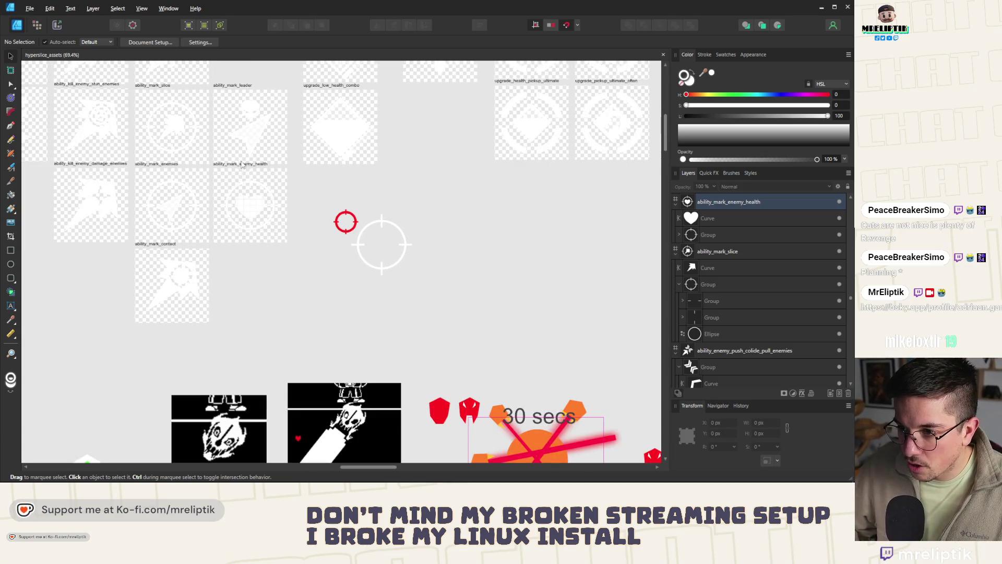
pyautogui.moveTo(238, 164); pyautogui.dragTo(239, 247)
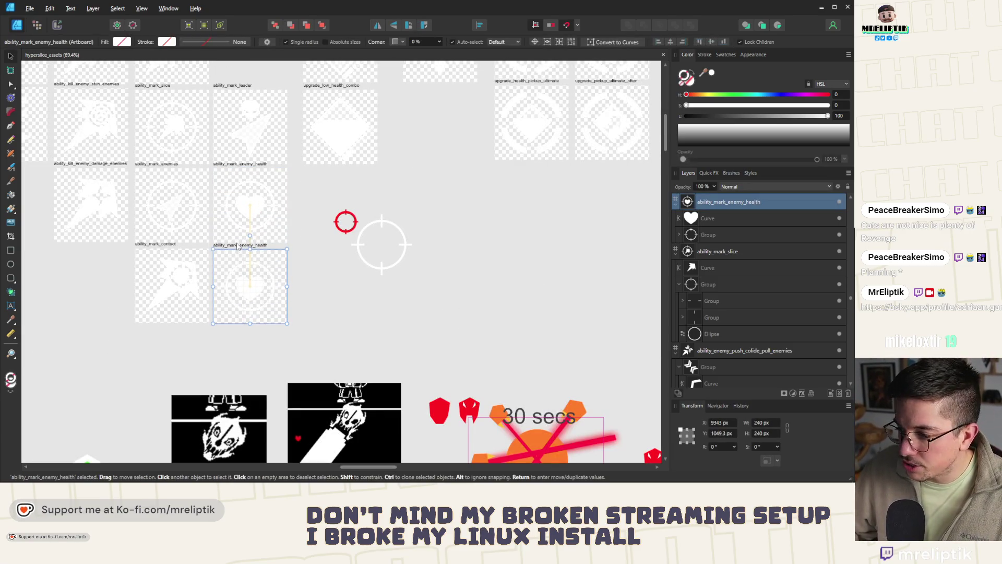
pyautogui.scroll(3, 227, 244)
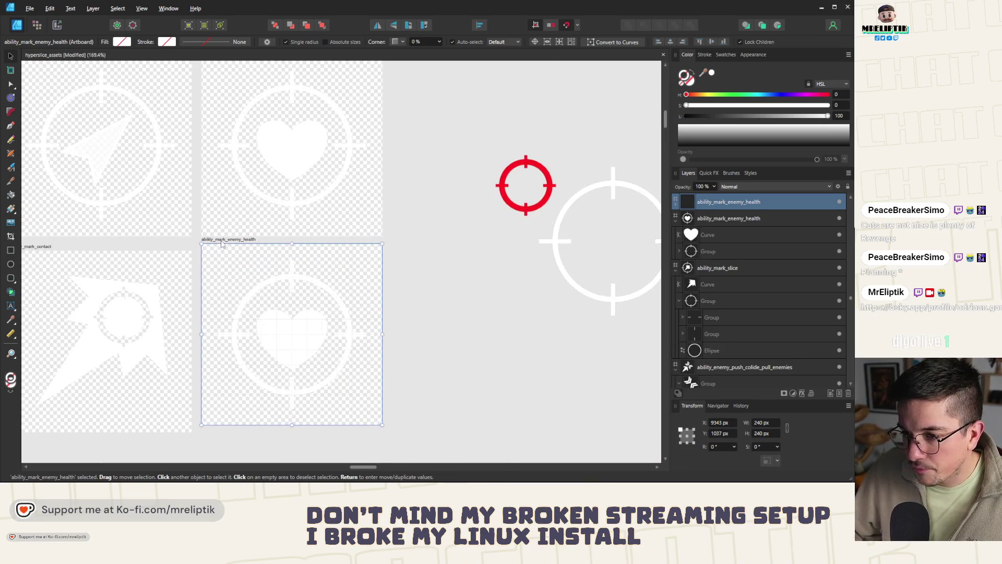
pyautogui.moveTo(222, 244); pyautogui.dragTo(222, 250)
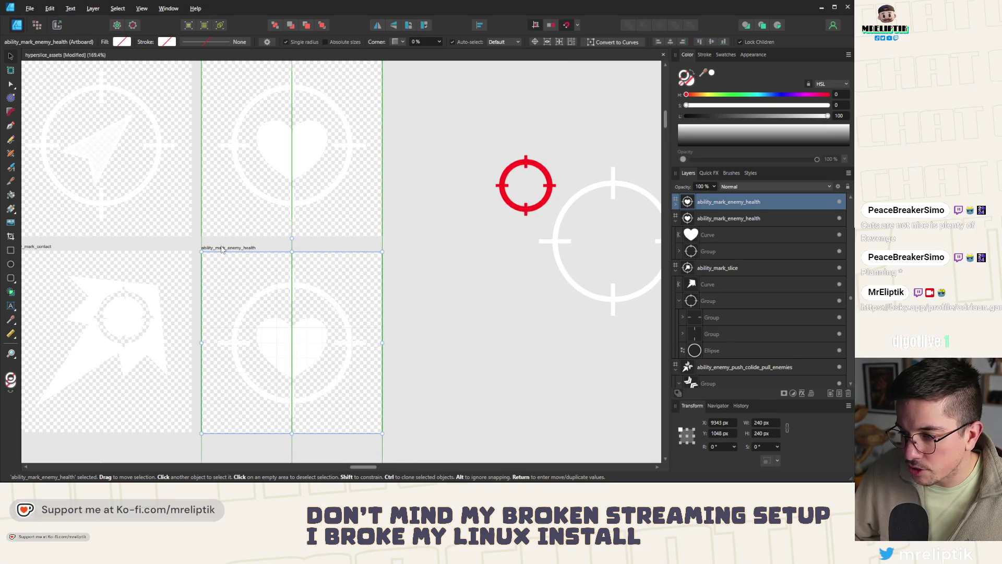
pyautogui.press('m')
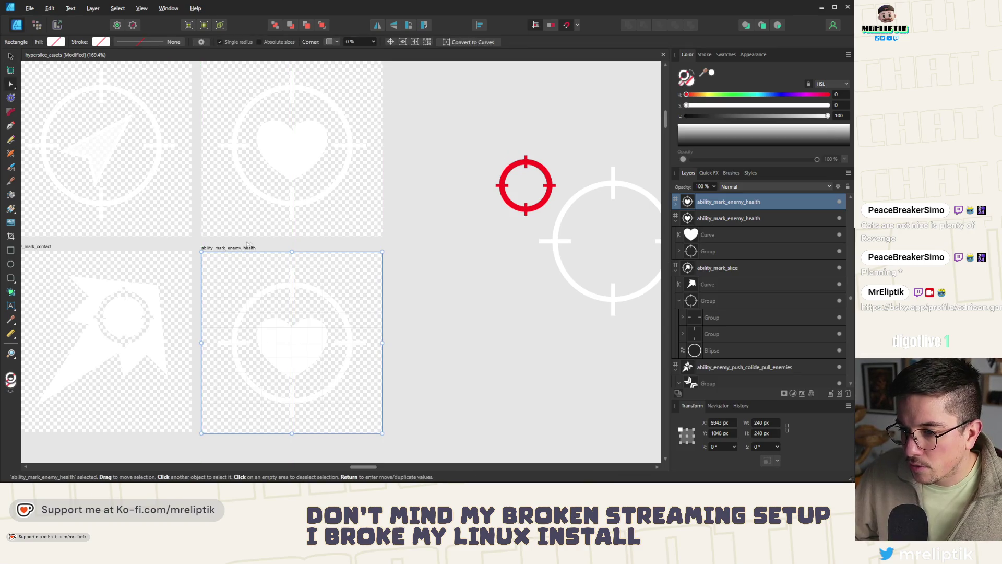
pyautogui.press('v')
# Rename the copied artboard to ability_defeat_death, fixing a typo.
pyautogui.doubleClick(735, 205)
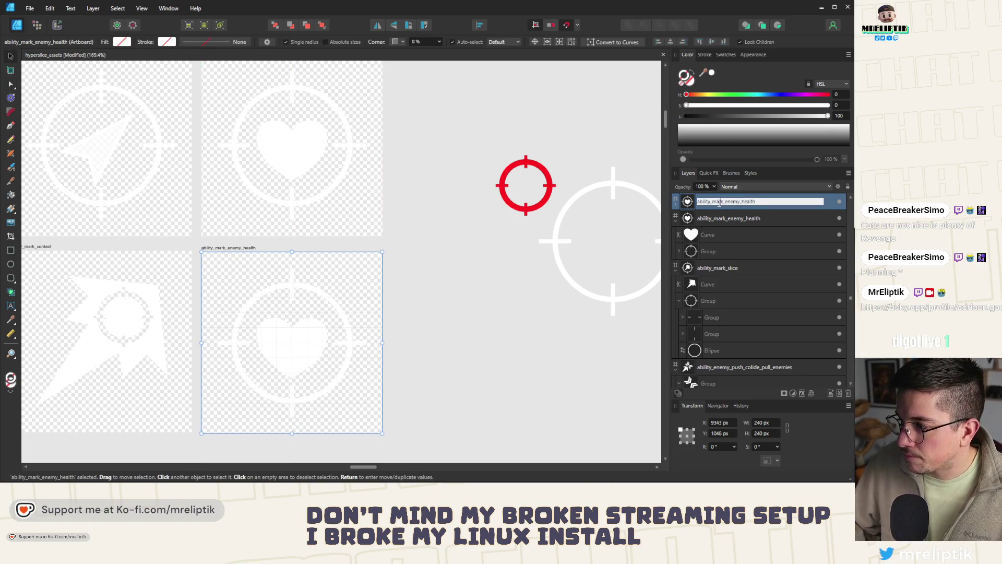
pyautogui.write('death')
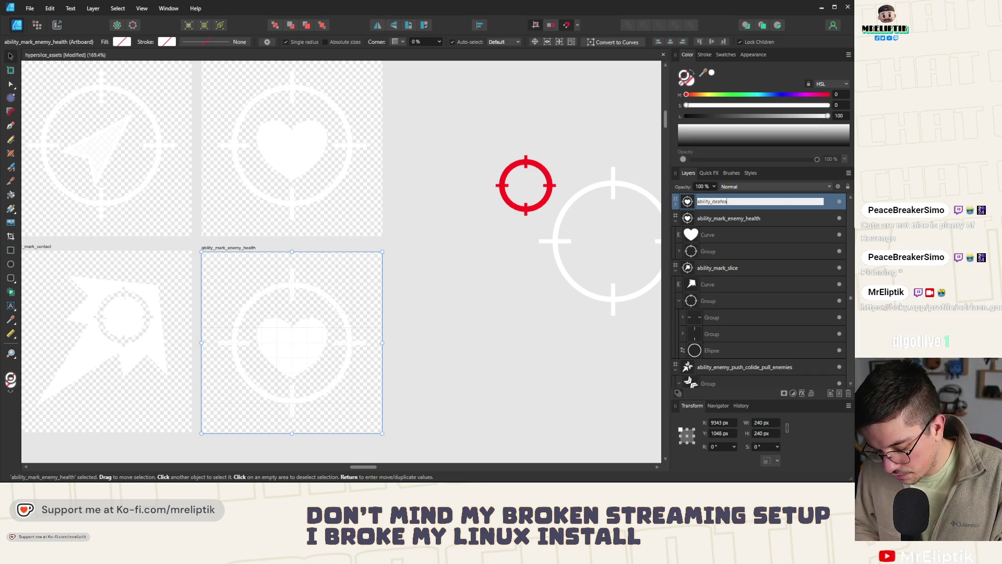
pyautogui.write('death')
pyautogui.press('Return')
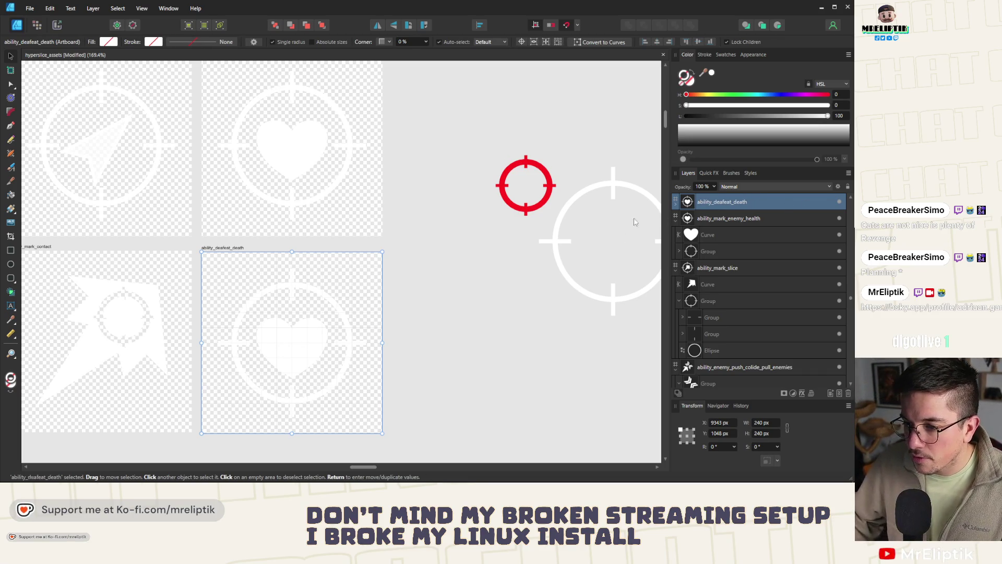
pyautogui.doubleClick(729, 204)
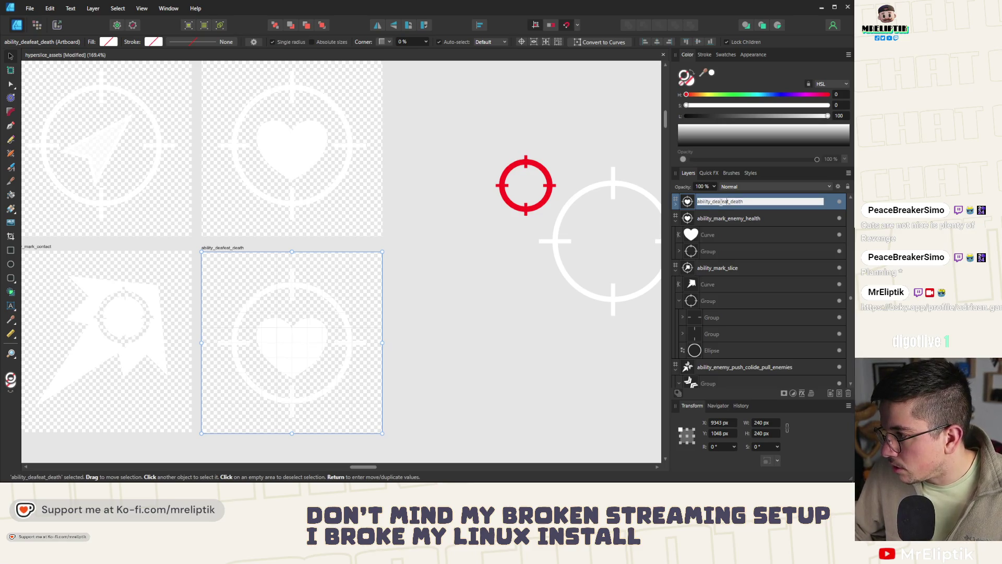
pyautogui.press('BackSpace')
pyautogui.press('Return')
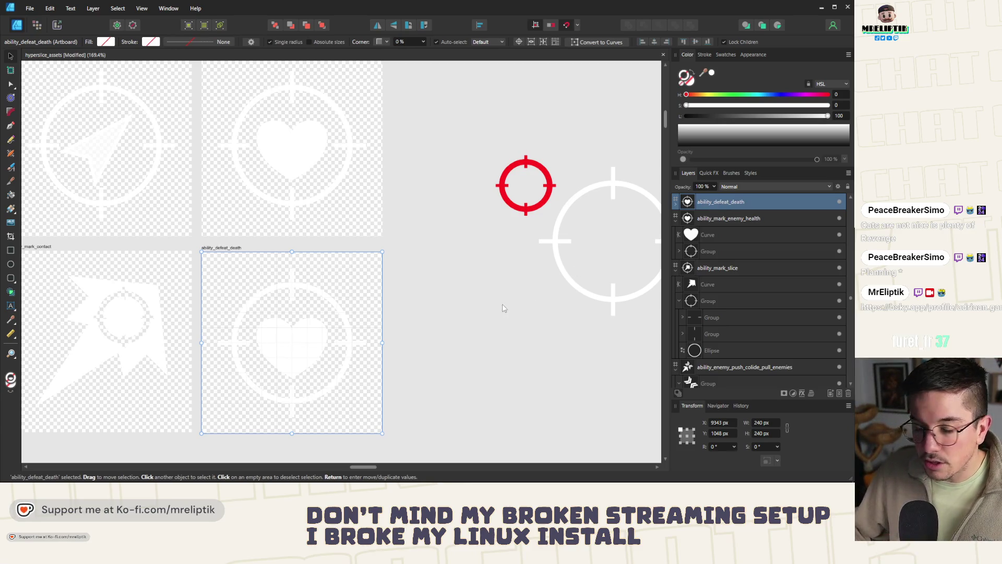
pyautogui.click(502, 306)
pyautogui.scroll(-3, 383, 251)
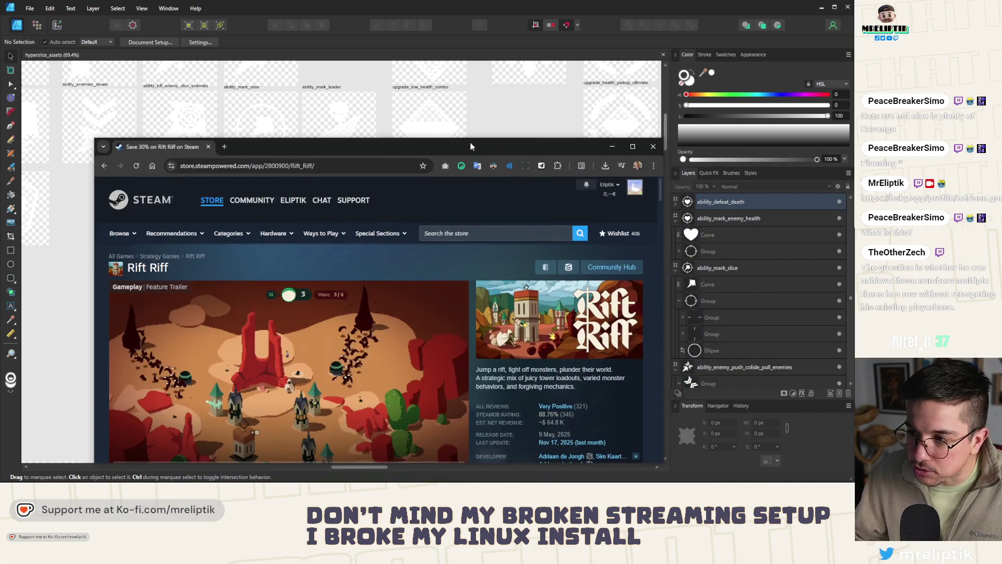
# Bring the Rift Riff Steam store browser window over the canvas and maximize it.
pyautogui.moveTo(783, 161); pyautogui.dragTo(408, 113)
pyautogui.doubleClick(408, 113)
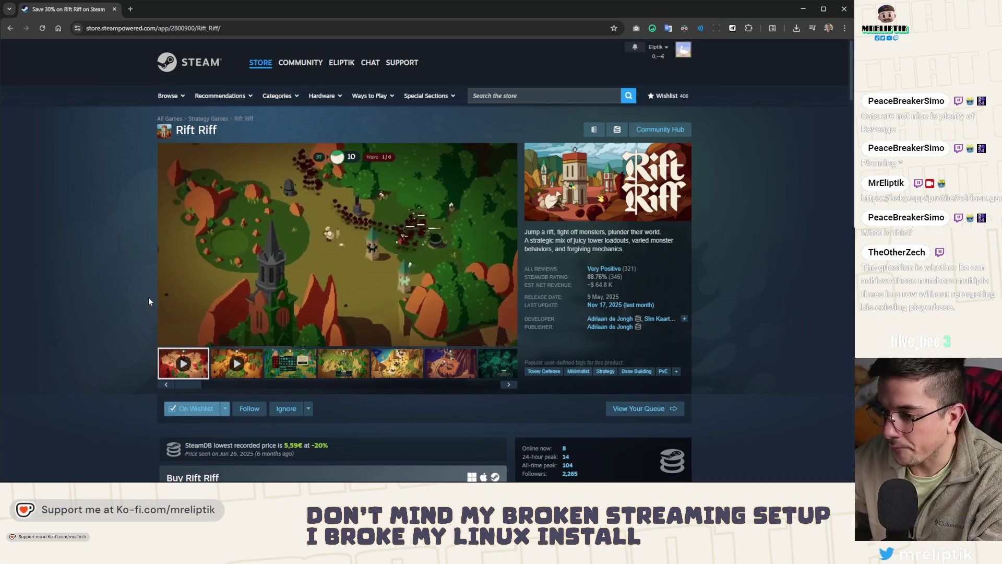
pyautogui.scroll(-1, 387, 222)
pyautogui.scroll(-1, 384, 221)
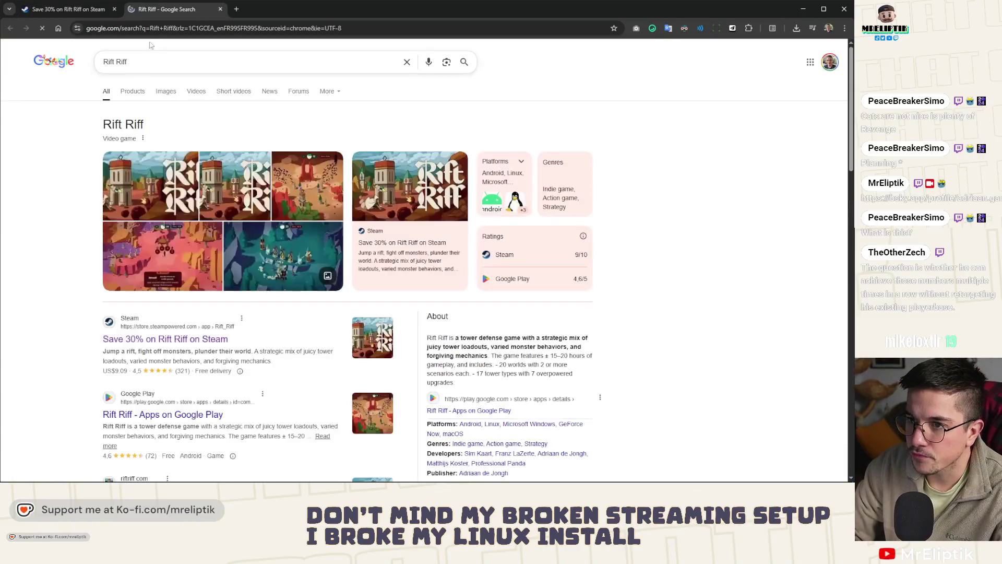
pyautogui.scroll(-1, 185, 289)
pyautogui.scroll(-2, 185, 289)
# Follow the Google result to Rift Riff's Google Play listing.
pyautogui.click(172, 281)
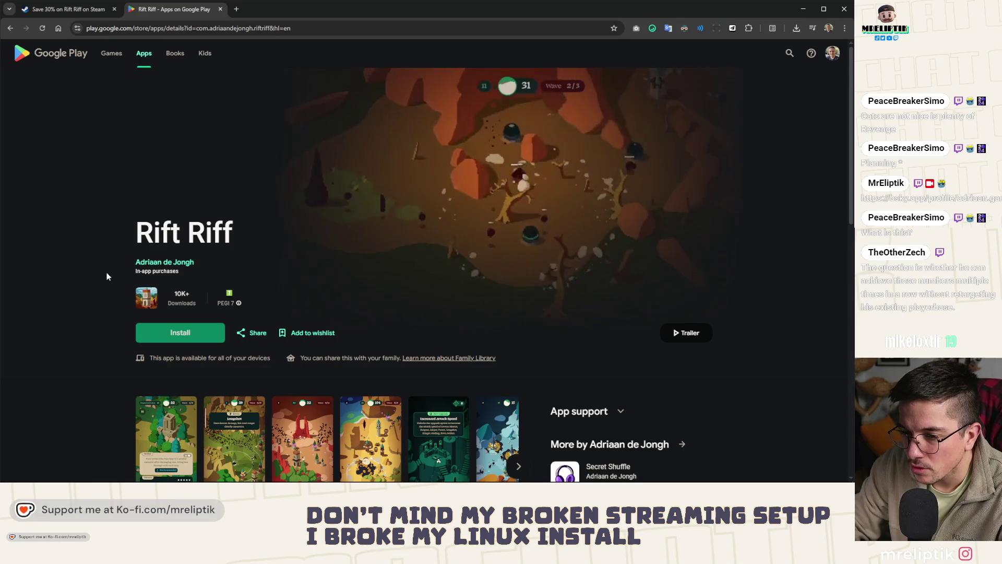
pyautogui.scroll(-2, 107, 276)
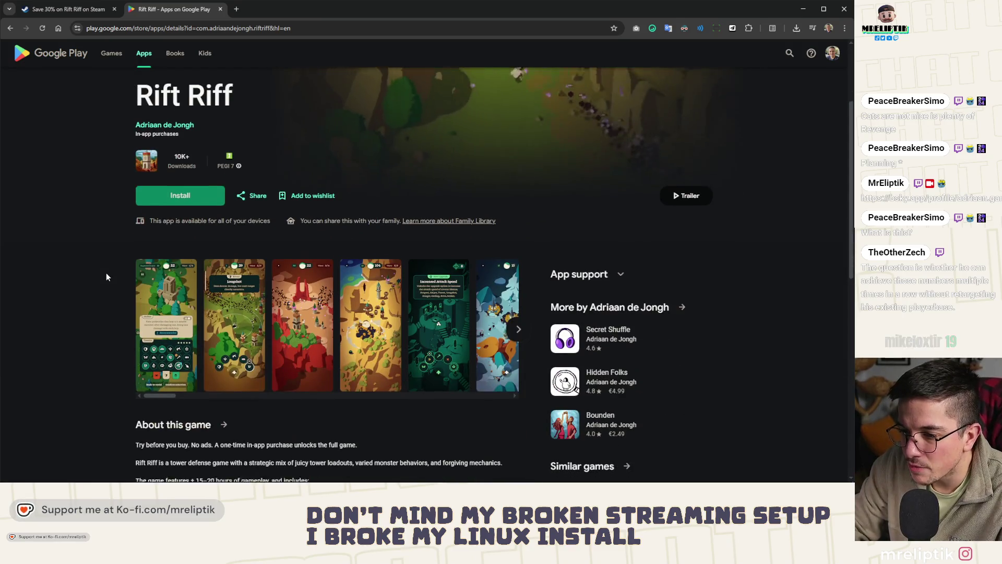
pyautogui.scroll(-2, 106, 276)
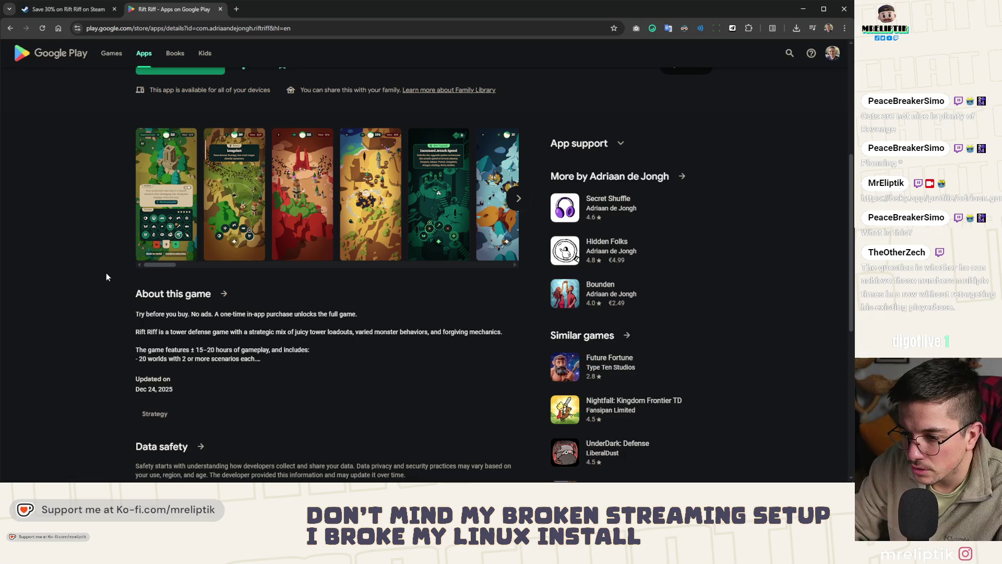
pyautogui.scroll(-1, 107, 276)
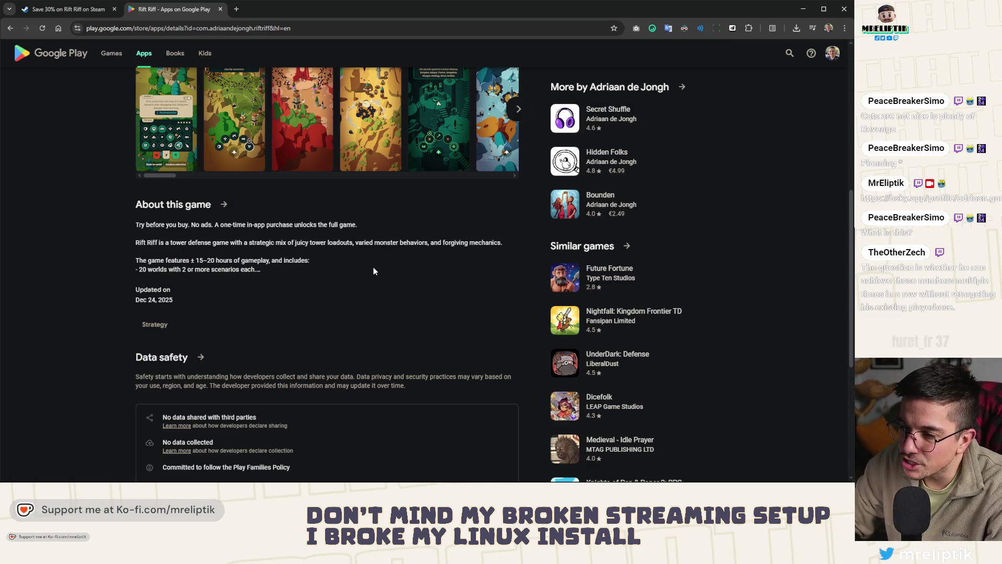
pyautogui.scroll(-3, 372, 275)
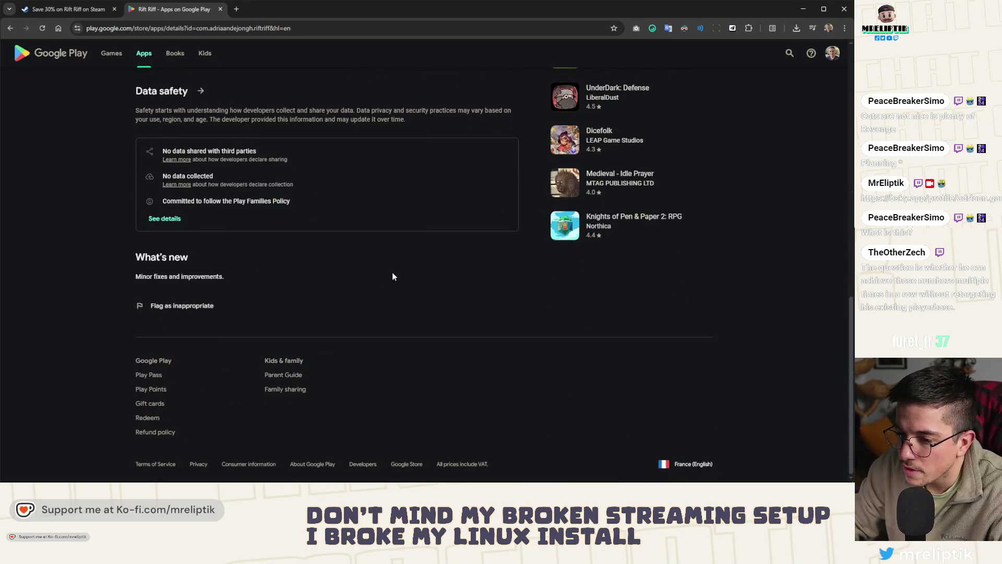
pyautogui.scroll(3, 393, 271)
pyautogui.scroll(3, 393, 272)
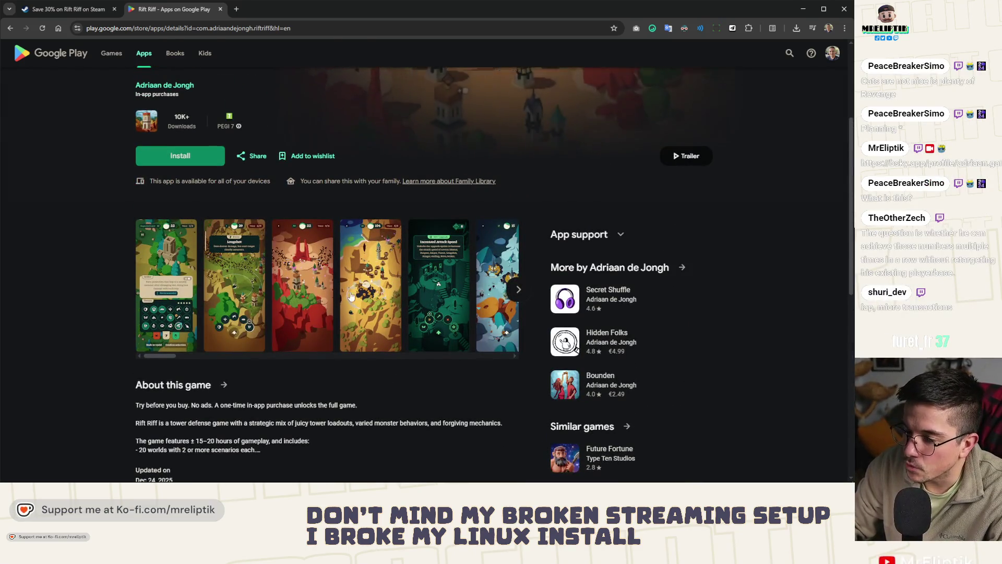
pyautogui.scroll(-1, 113, 247)
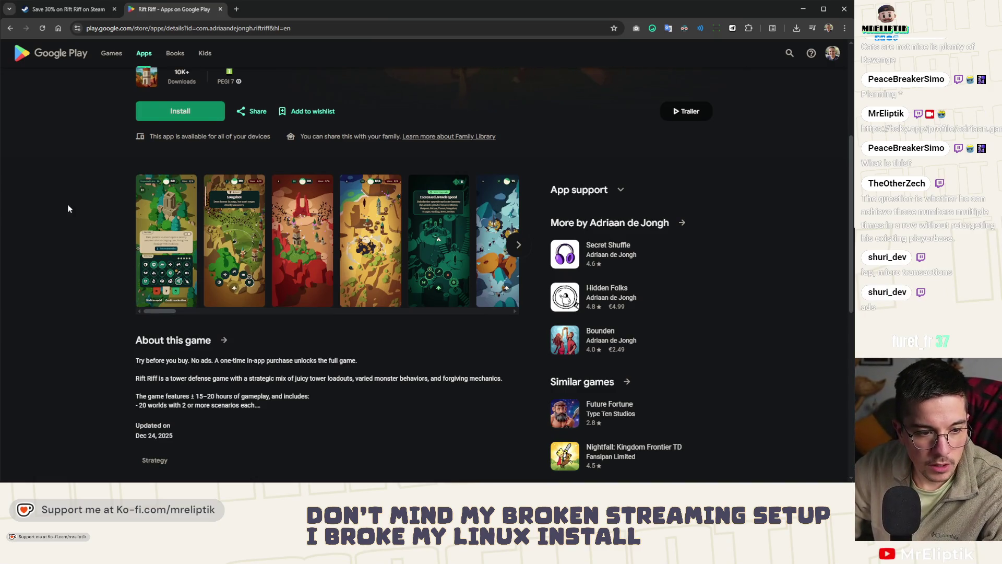
pyautogui.scroll(2, 70, 207)
pyautogui.scroll(-4, 162, 288)
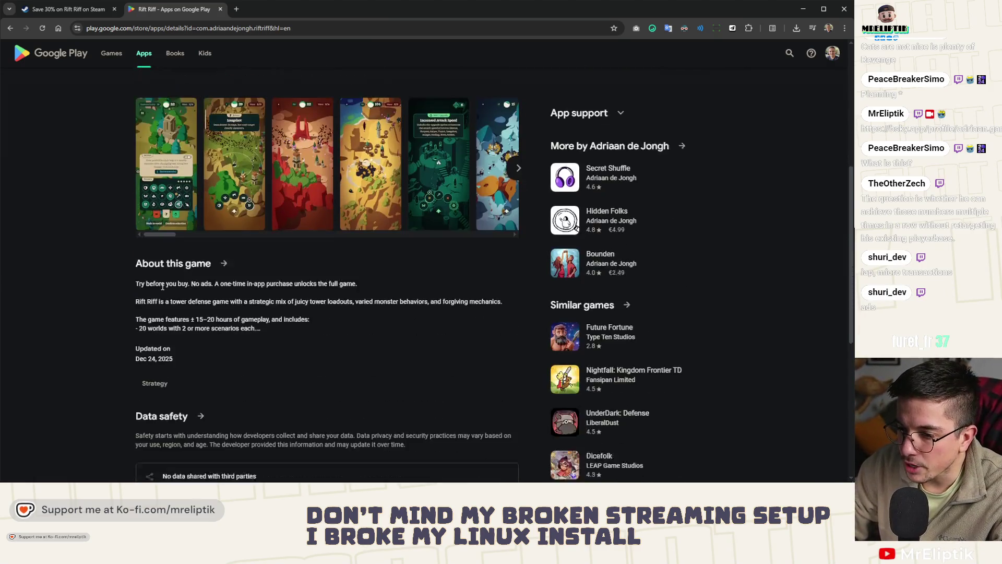
pyautogui.scroll(2, 154, 139)
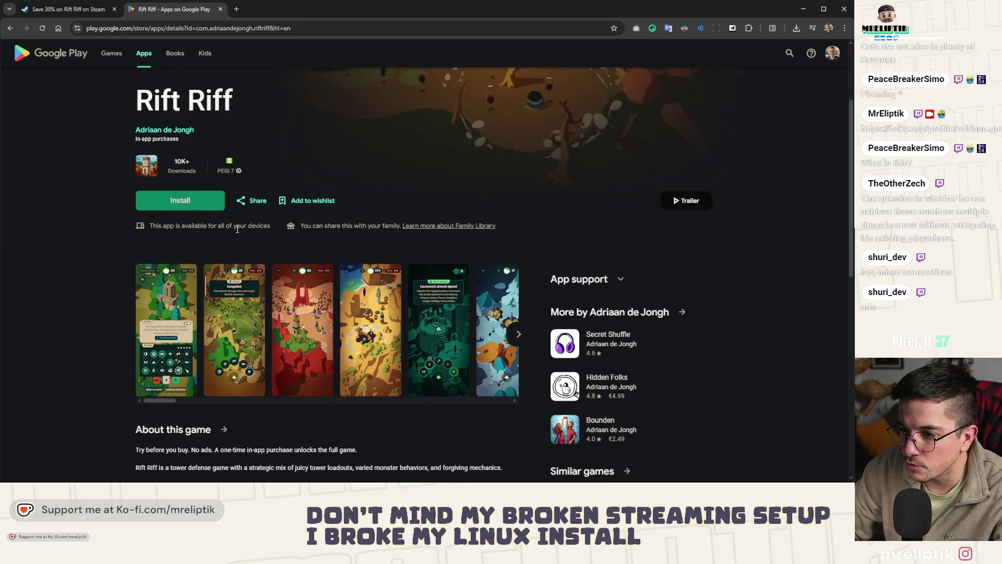
pyautogui.scroll(-2, 227, 242)
pyautogui.scroll(-1, 219, 255)
pyautogui.scroll(-3, 207, 270)
pyautogui.scroll(-1, 200, 282)
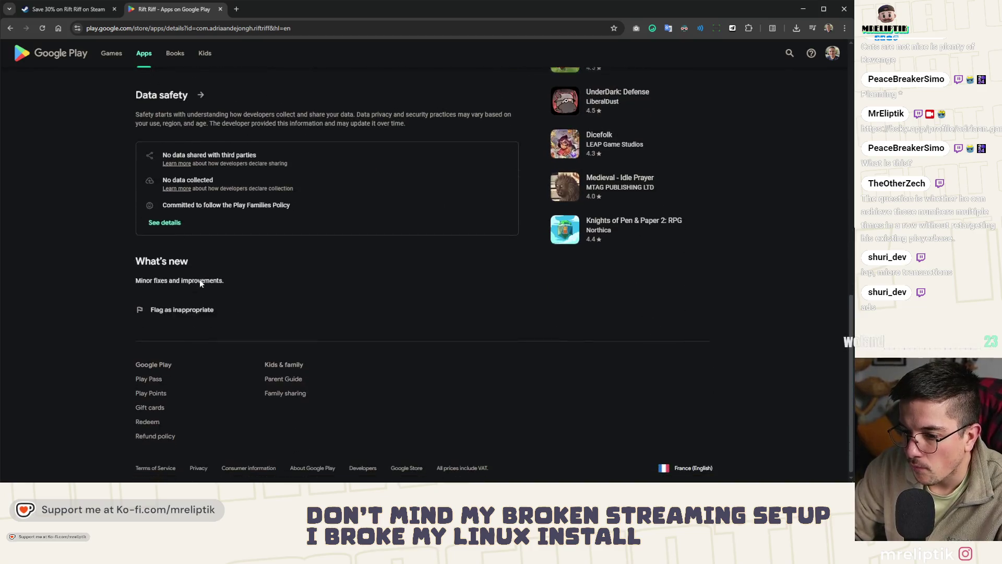
pyautogui.scroll(3, 179, 295)
pyautogui.scroll(2, 182, 308)
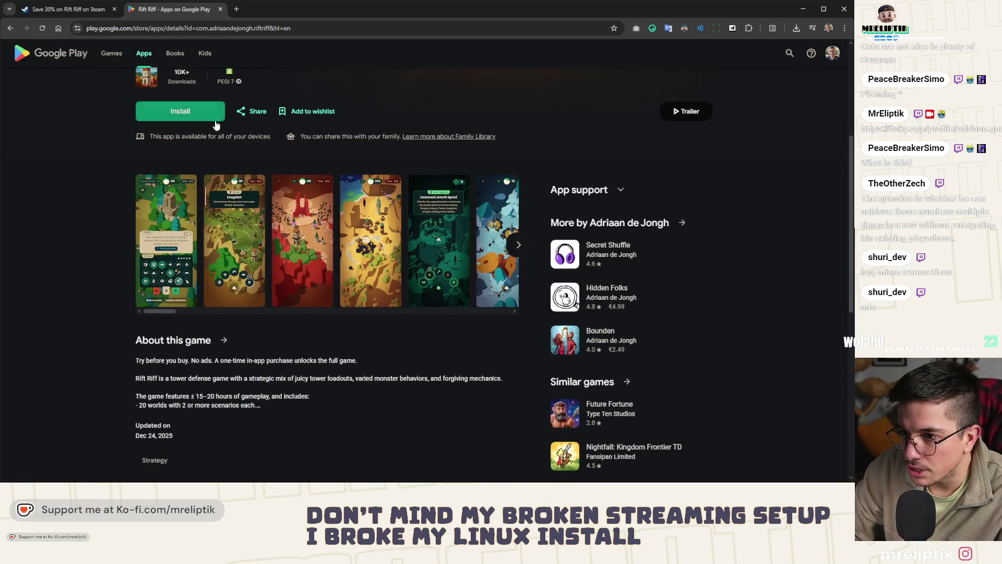
pyautogui.scroll(1, 212, 125)
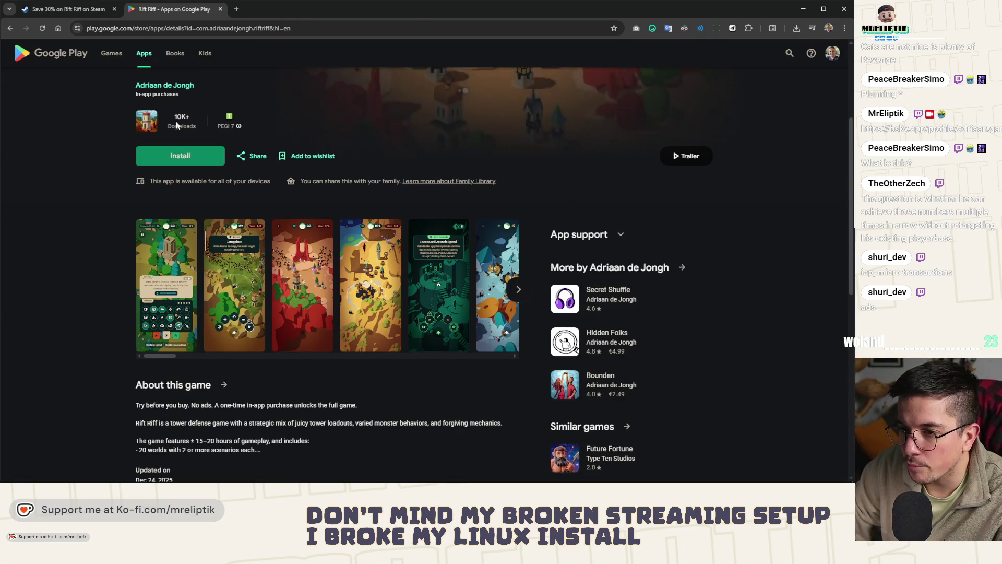
pyautogui.scroll(-3, 358, 226)
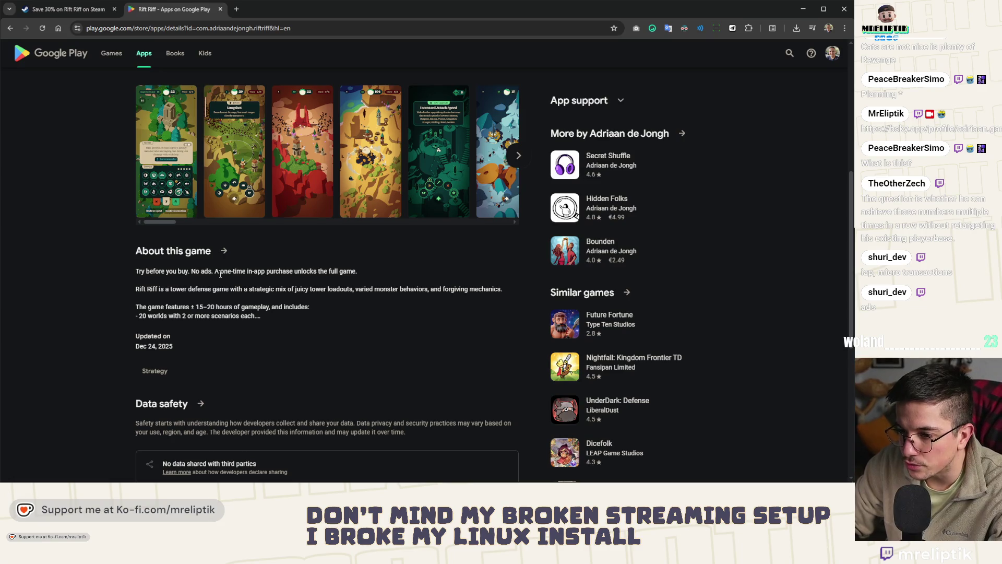
# Highlight the sentence about the one-time in-app purchase unlocking the full game.
pyautogui.moveTo(218, 274); pyautogui.dragTo(357, 271)
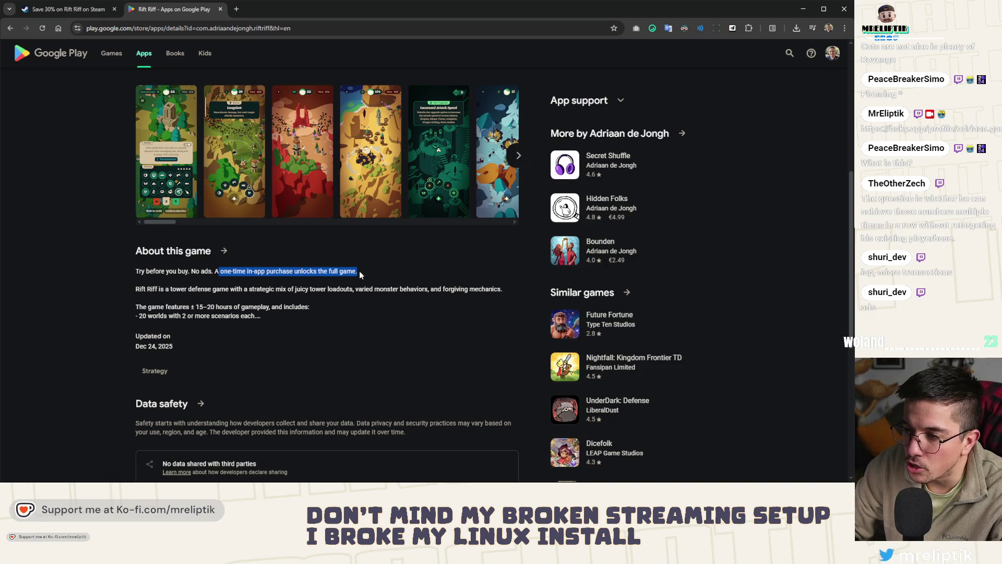
pyautogui.click(261, 290)
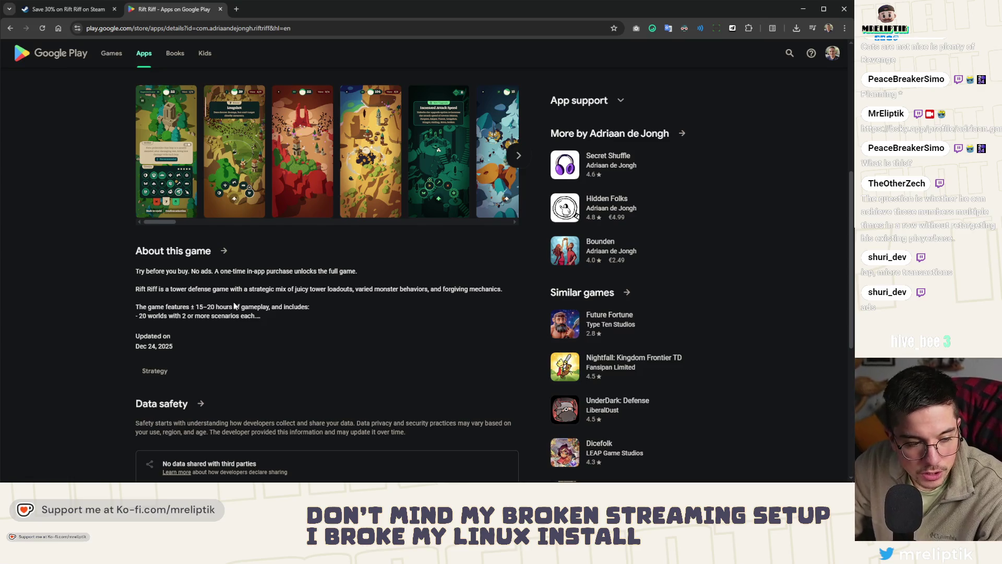
pyautogui.scroll(3, 232, 306)
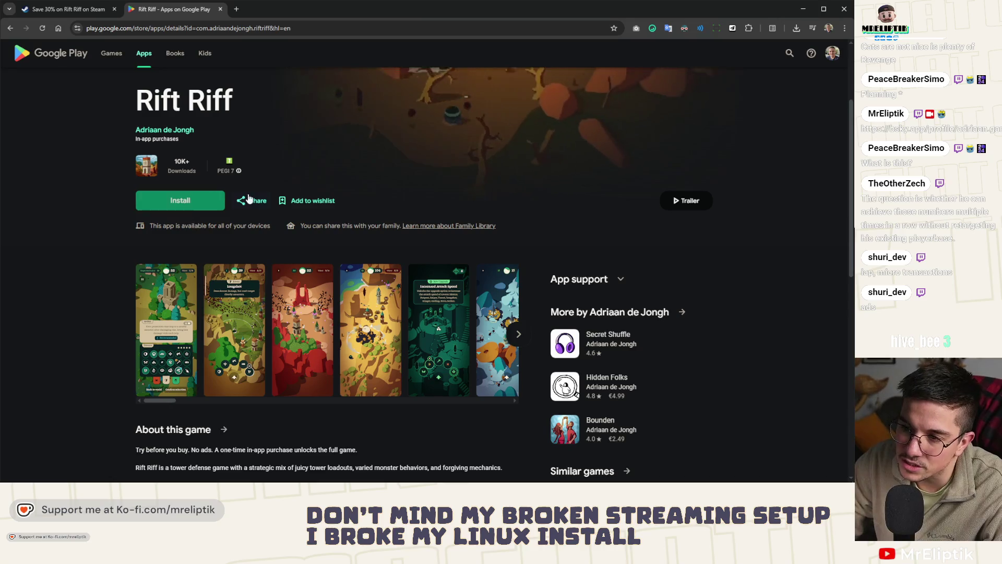
pyautogui.scroll(2, 235, 188)
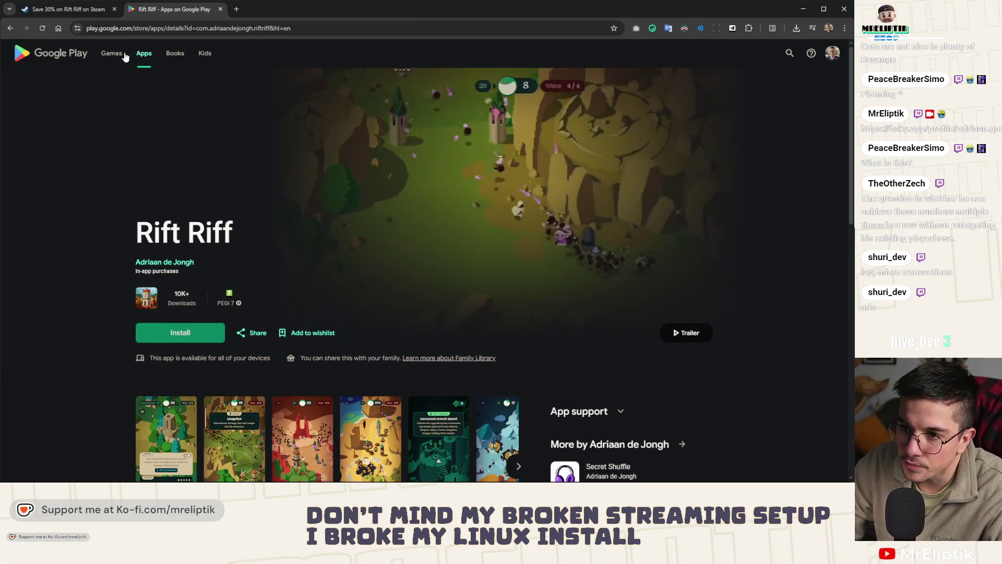
# Filter Google Play Games to phone titles, read the Monument Valley 3 listing and close it.
pyautogui.click(111, 53)
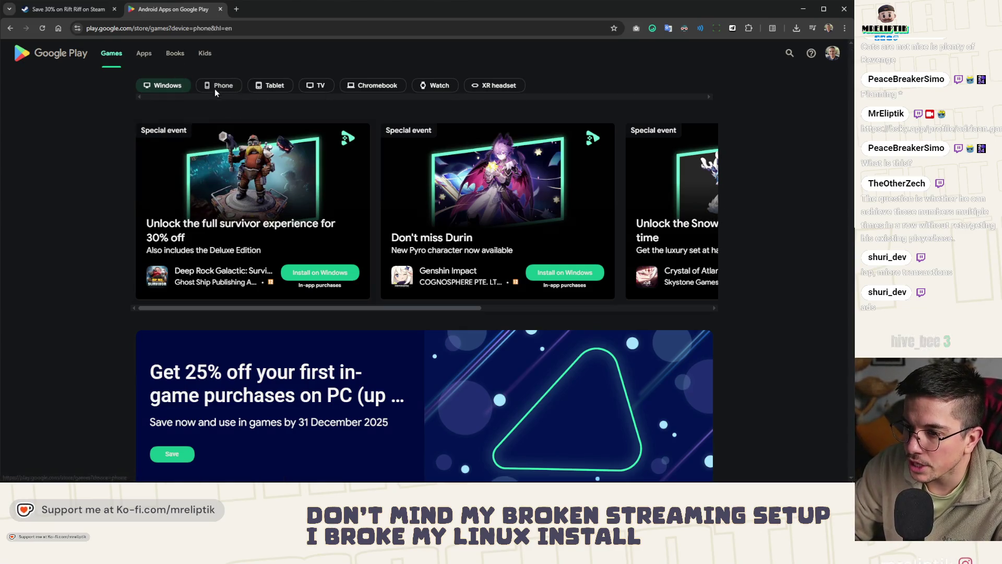
pyautogui.click(217, 86)
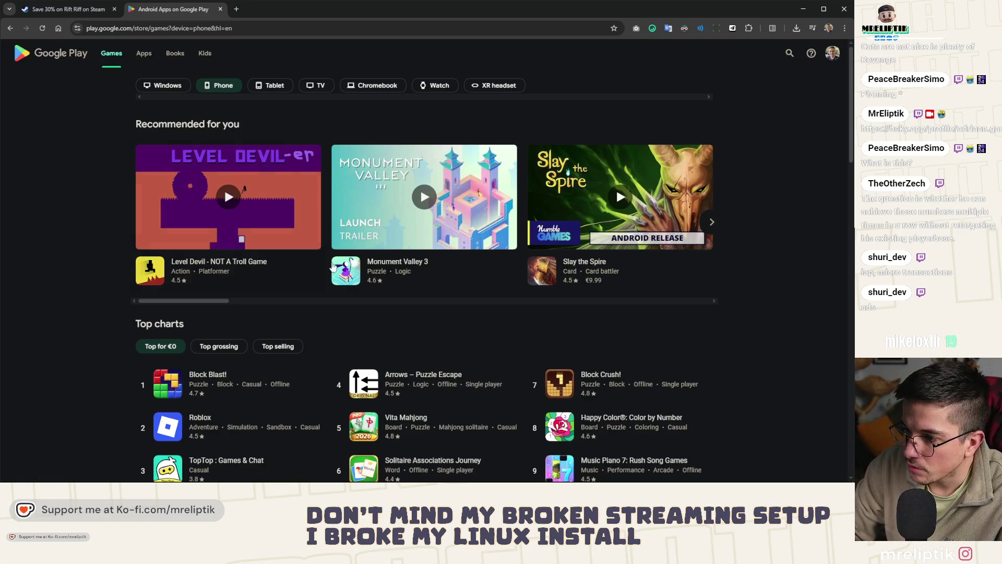
pyautogui.middleClick(399, 266)
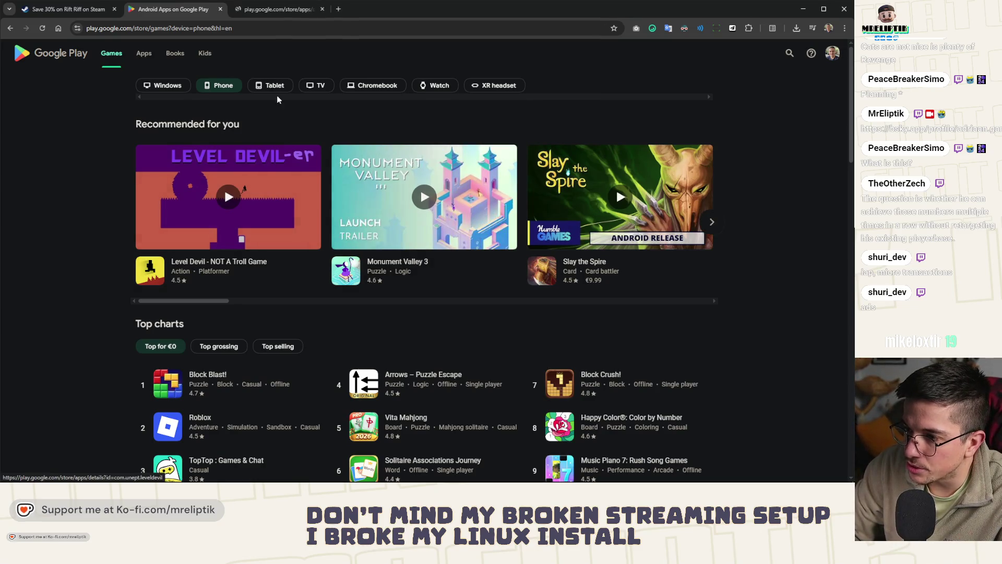
pyautogui.click(276, 14)
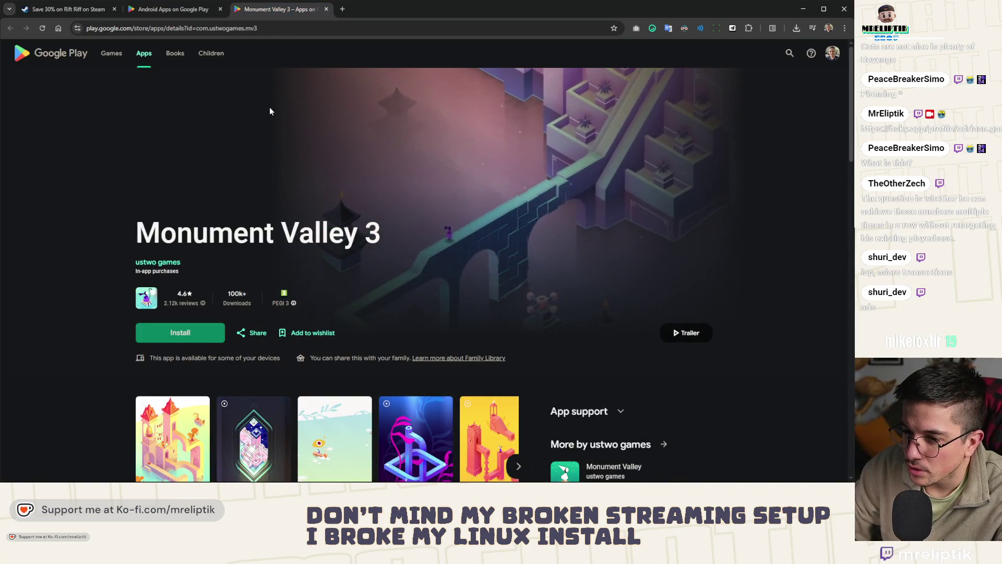
pyautogui.scroll(-2, 270, 110)
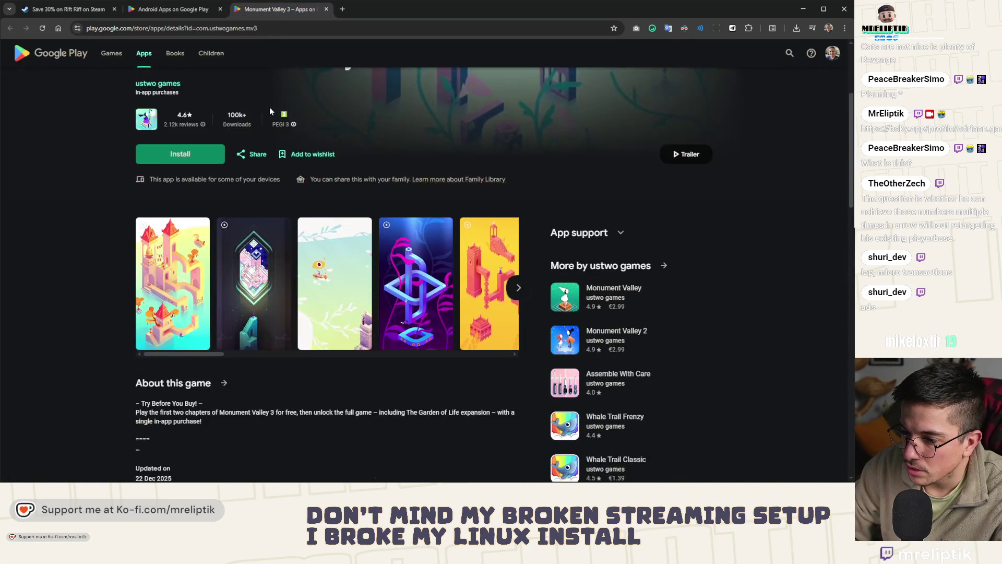
pyautogui.scroll(-2, 250, 116)
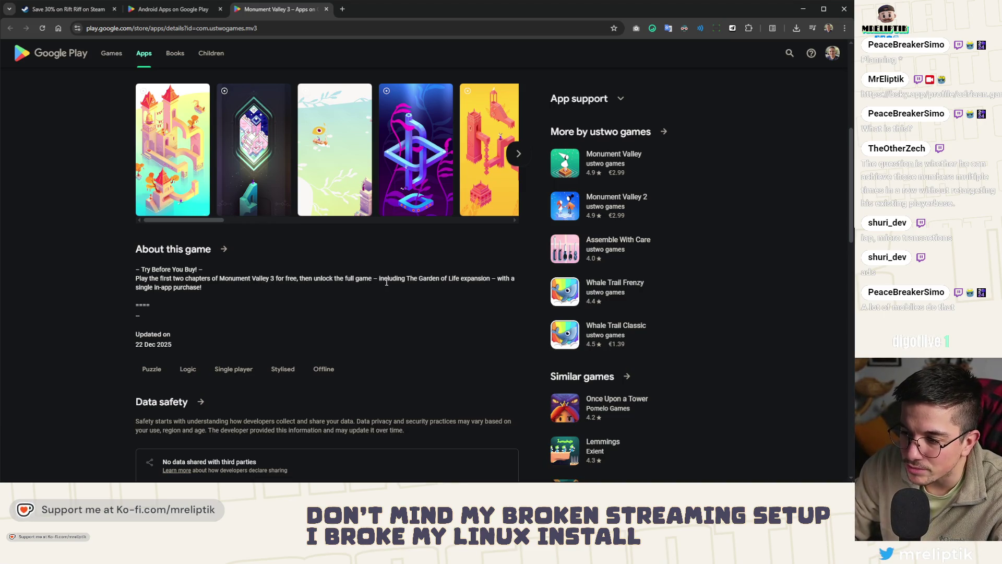
pyautogui.middleClick(293, 12)
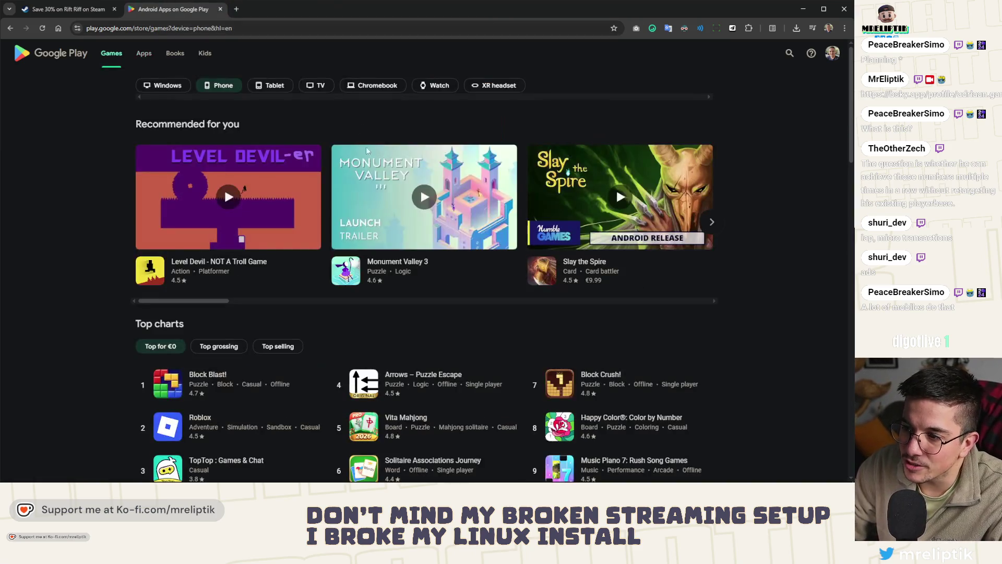
pyautogui.scroll(-3, 385, 232)
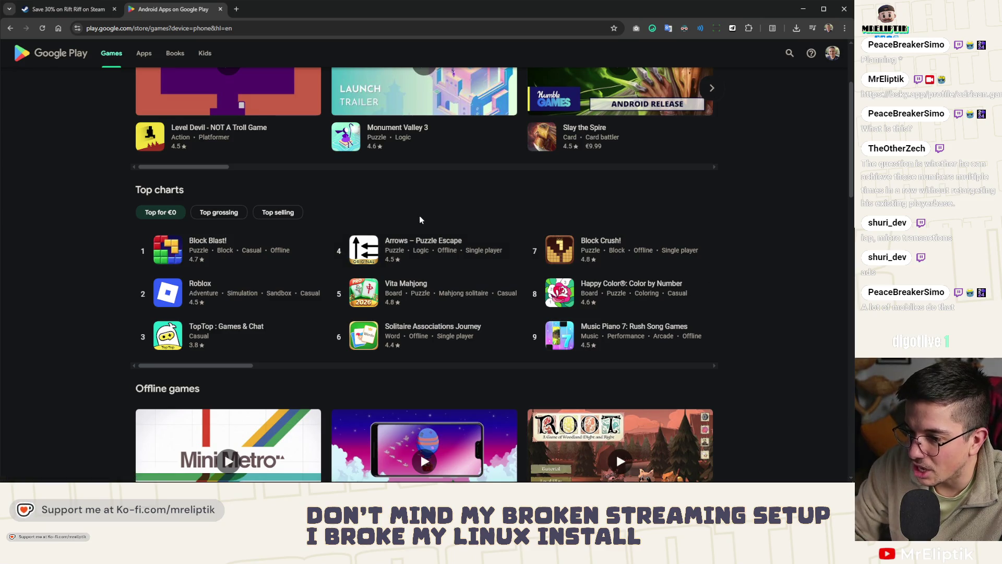
pyautogui.scroll(-3, 419, 220)
pyautogui.scroll(-2, 419, 220)
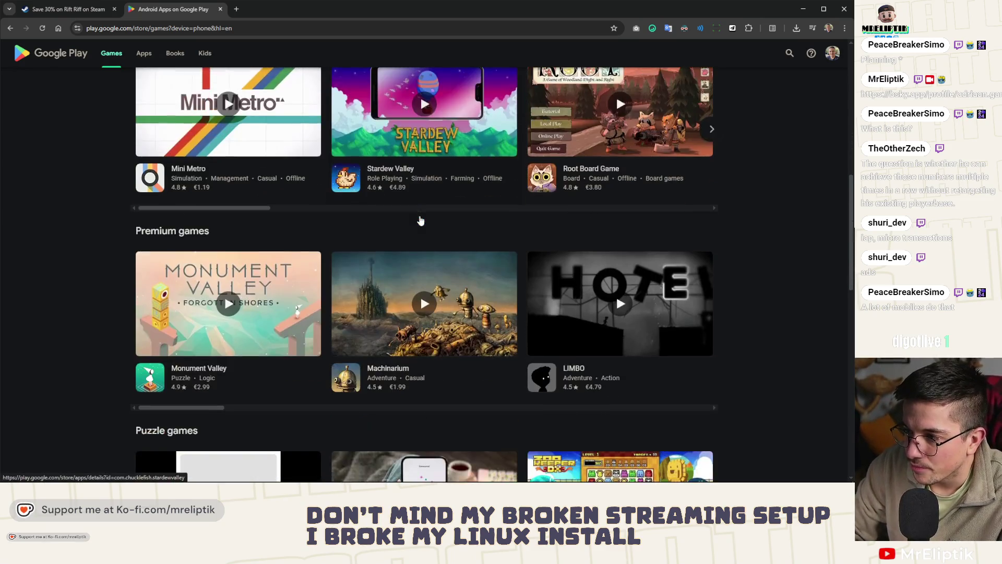
pyautogui.scroll(-1, 419, 220)
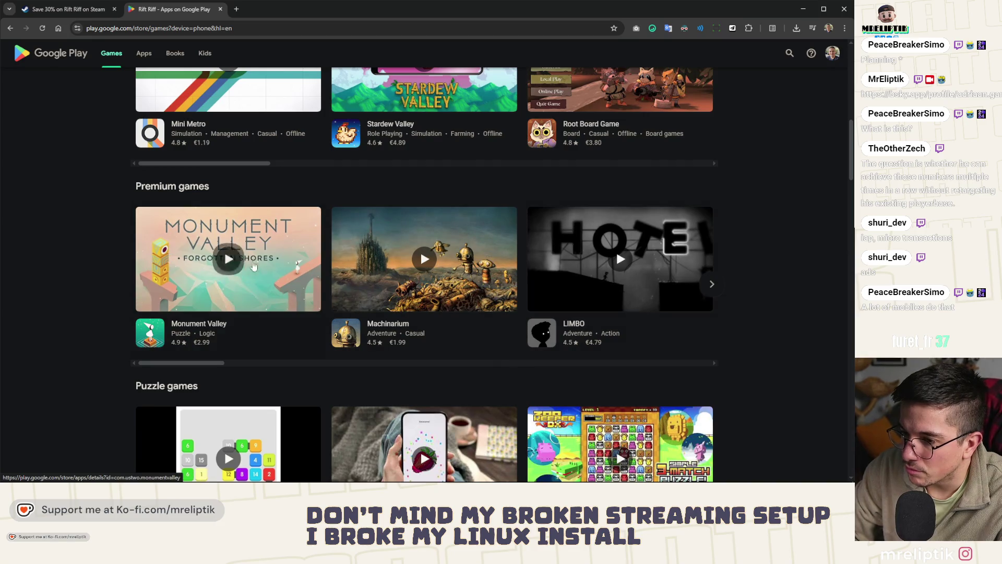
# Browse to Balatro's Play Store page from the Premium games row, then return to the Steam Rift Riff tab.
pyautogui.click(712, 287)
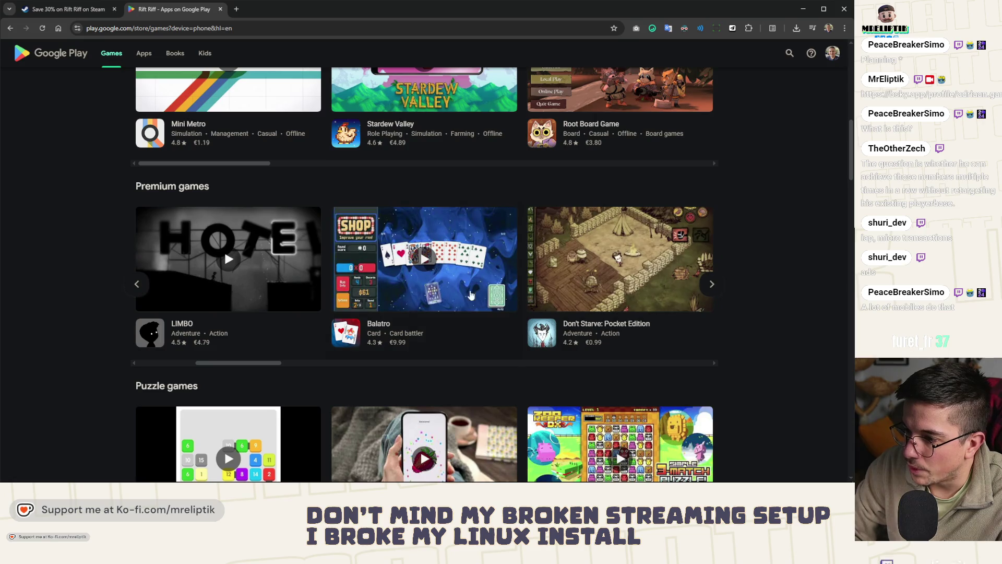
pyautogui.click(378, 325)
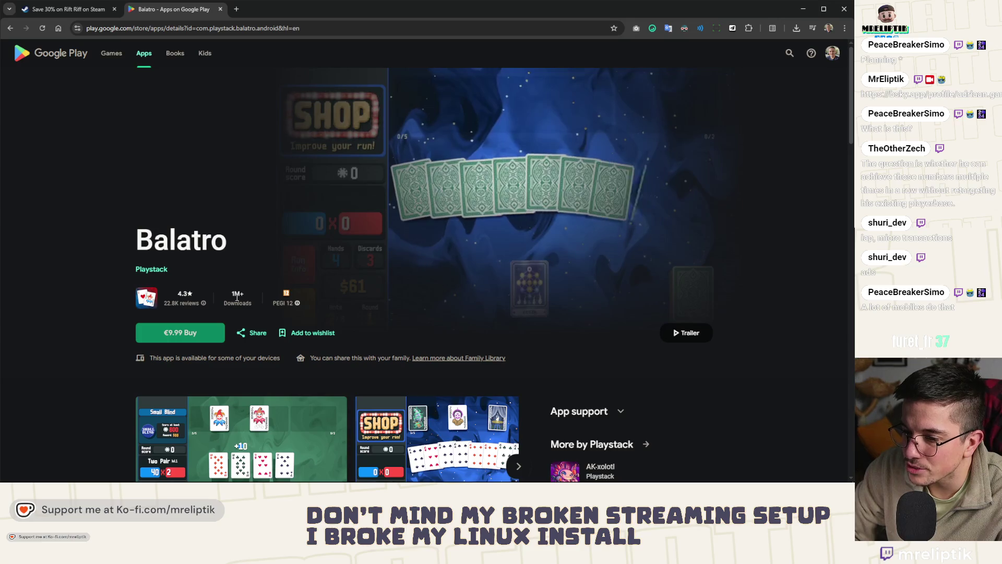
pyautogui.scroll(-2, 238, 296)
pyautogui.scroll(-1, 233, 298)
pyautogui.scroll(-1, 157, 235)
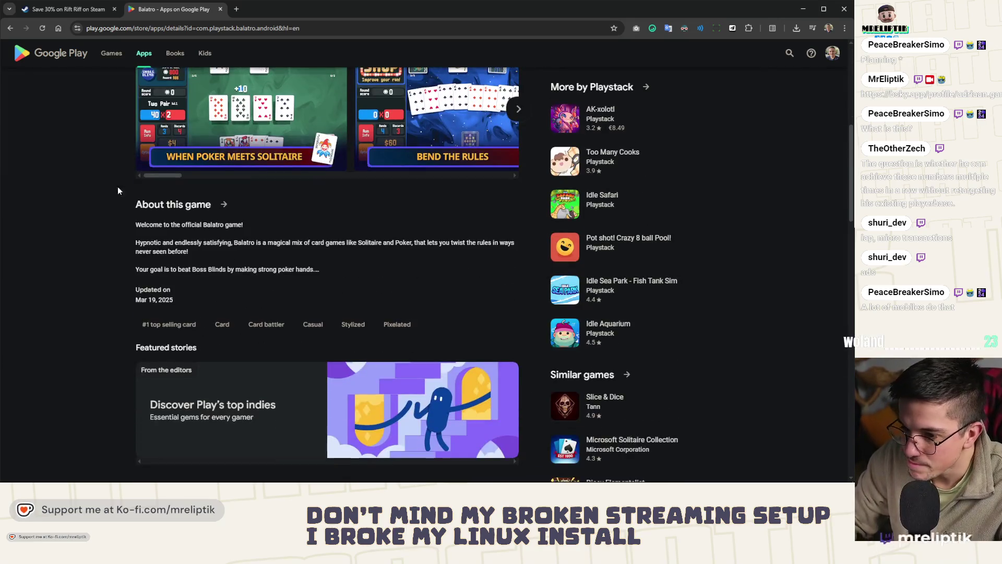
pyautogui.click(72, 11)
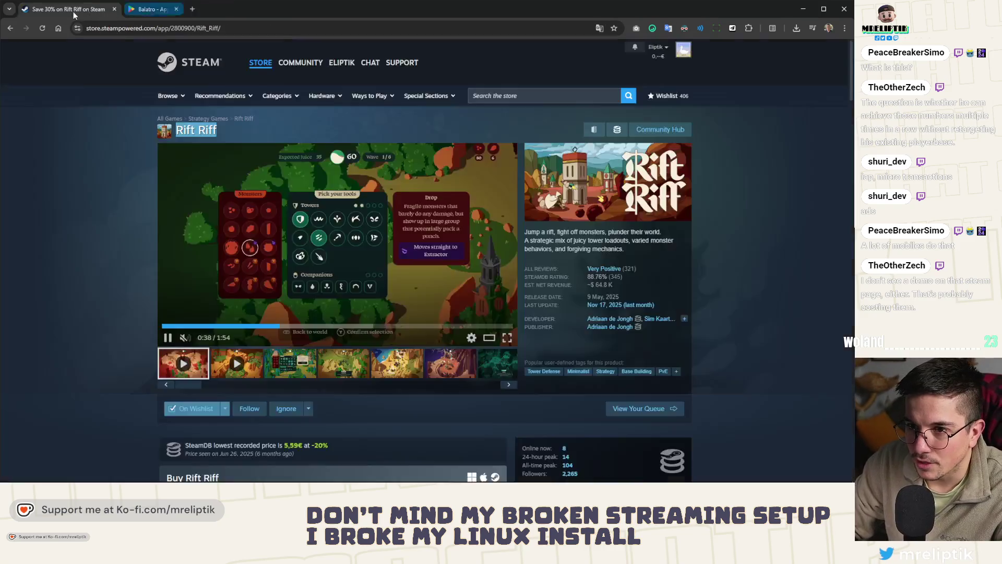
# Switch from the browser to the Affinity Designer icon asset sheet.
pyautogui.hotkey('alt', 'Tab')
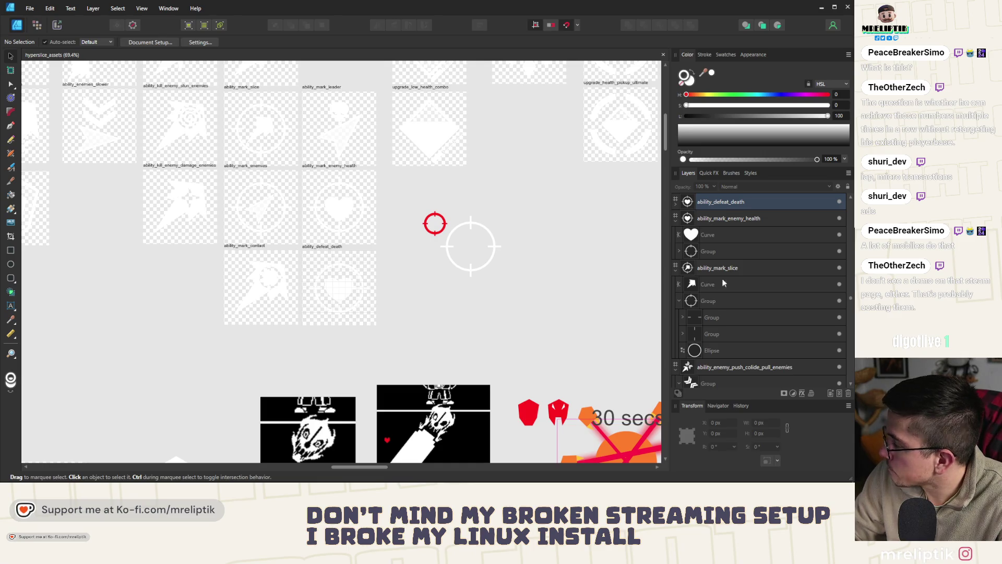
pyautogui.scroll(3, 339, 252)
pyautogui.click(349, 311)
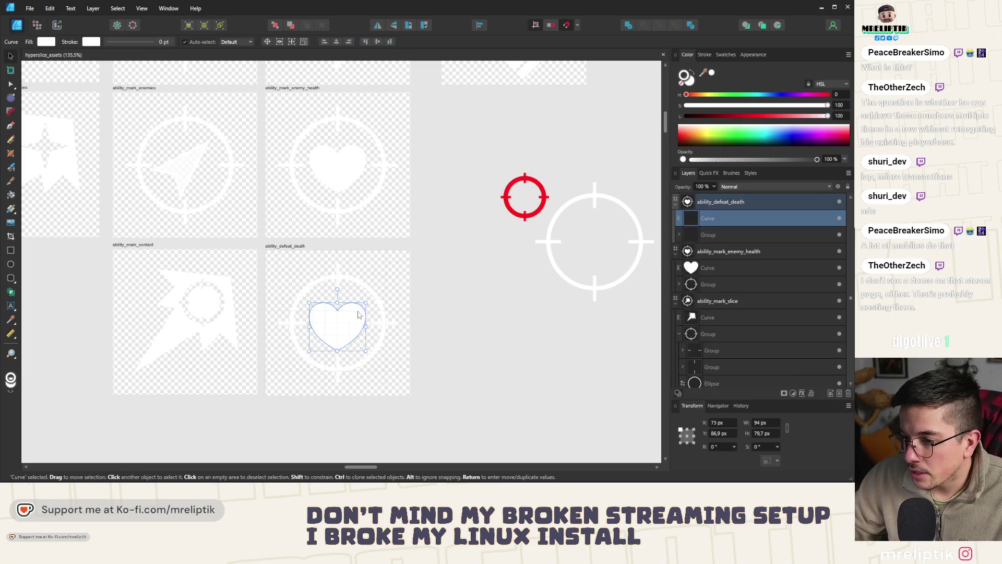
pyautogui.keyDown('shift'); pyautogui.click(365, 293); pyautogui.keyUp('shift')
pyautogui.press('Delete')
pyautogui.scroll(-3, 414, 230)
pyautogui.scroll(-3, 465, 262)
pyautogui.scroll(2, 464, 261)
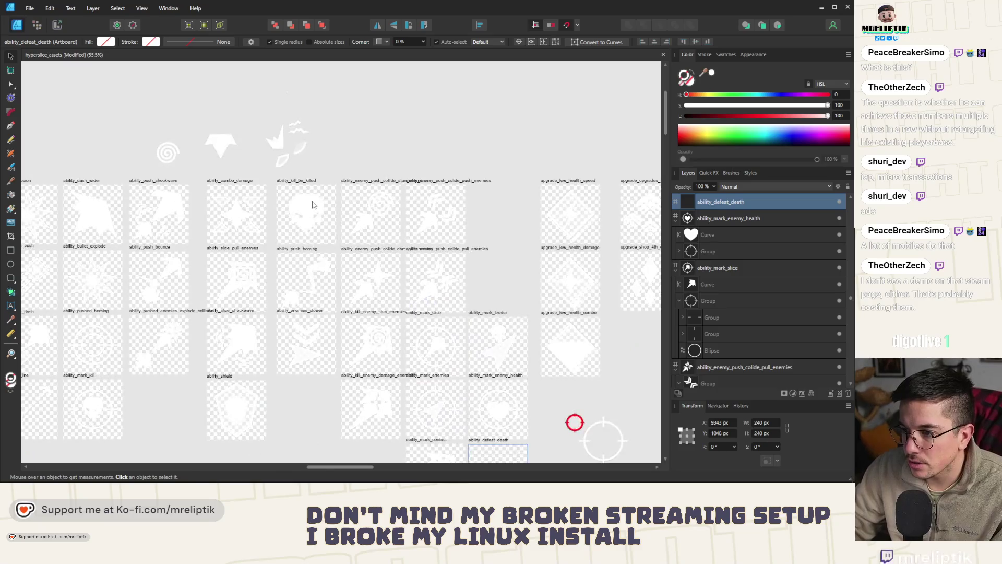
pyautogui.click(307, 216)
pyautogui.scroll(-2, 359, 353)
pyautogui.scroll(3, 359, 352)
pyautogui.scroll(2, 362, 351)
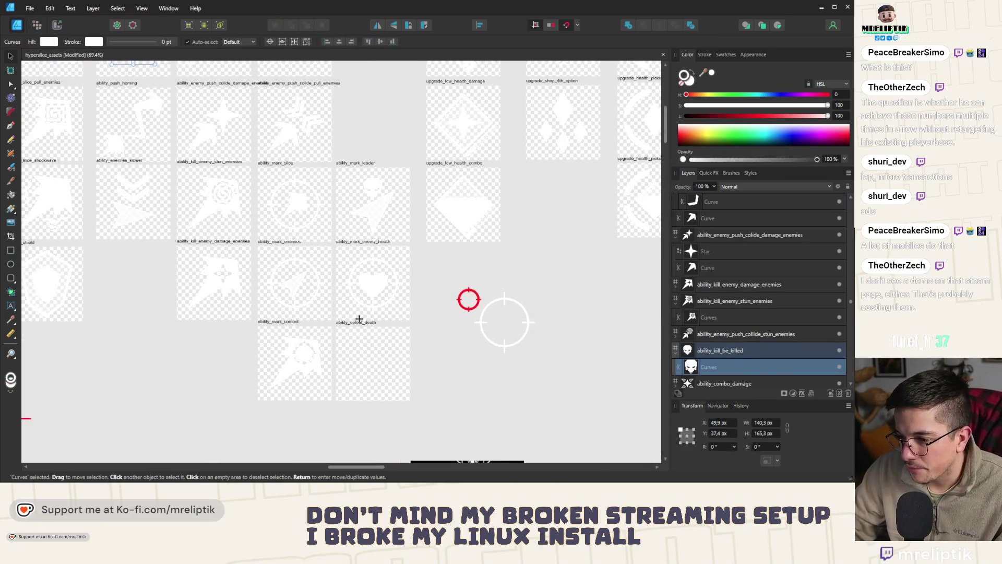
pyautogui.click(360, 321)
pyautogui.scroll(2, 361, 323)
pyautogui.scroll(-1, 382, 368)
pyautogui.press('p')
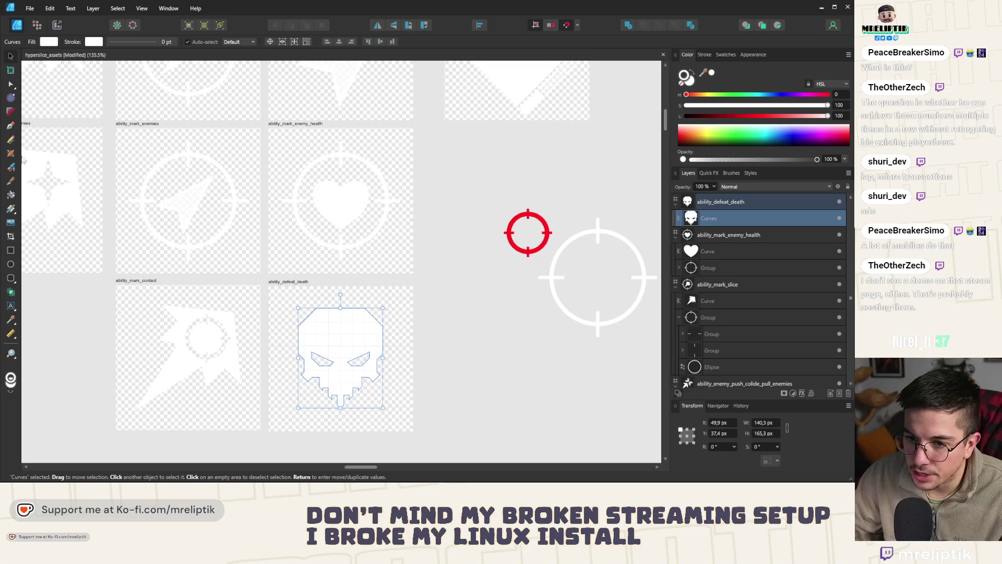
pyautogui.scroll(2, 372, 377)
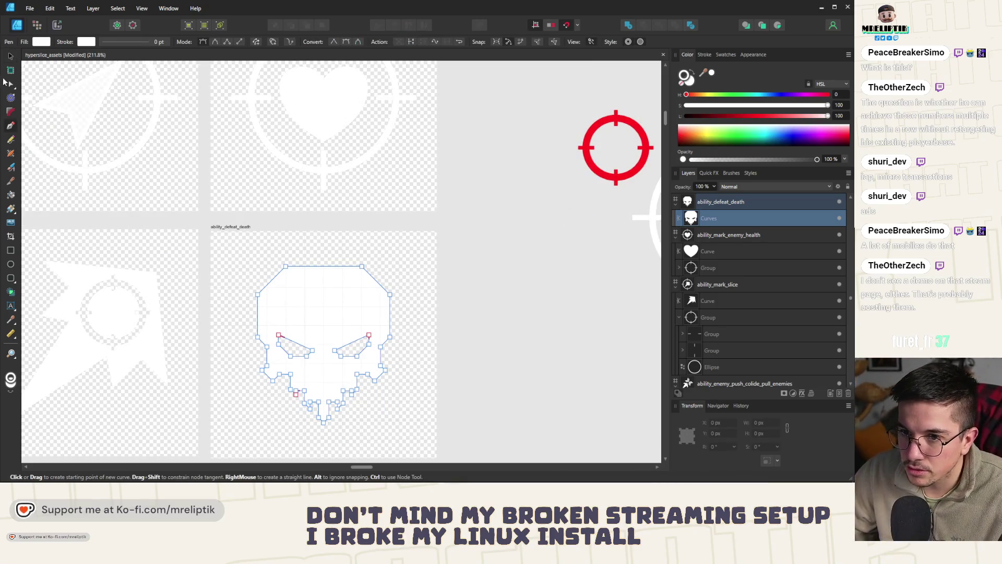
pyautogui.click(11, 55)
pyautogui.click(71, 169)
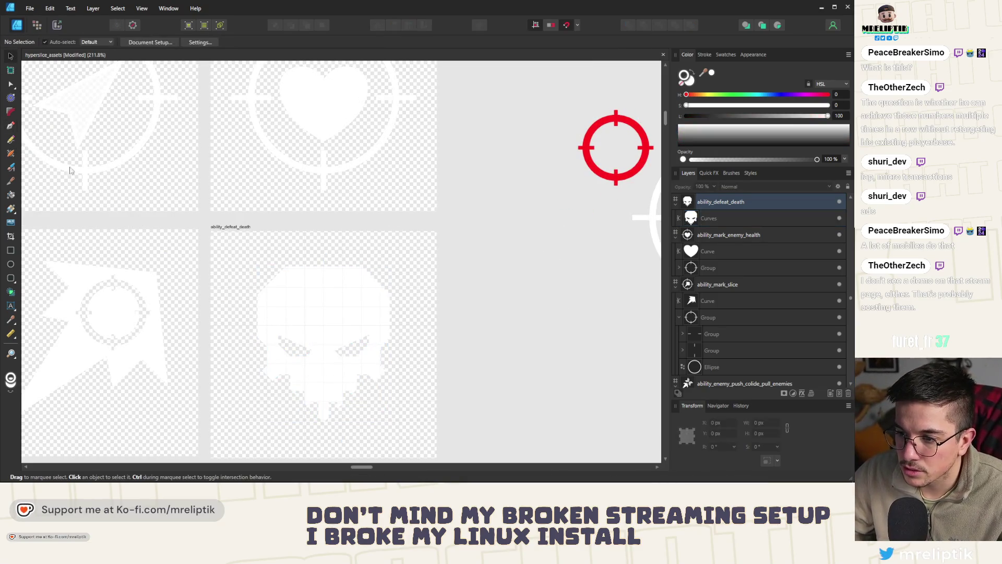
# Draw a three-segment zigzag path across the skull and shift its two middle nodes down-left.
pyautogui.click(10, 124)
pyautogui.click(238, 391)
pyautogui.click(305, 317)
pyautogui.click(360, 317)
pyautogui.click(418, 241)
pyautogui.press('a')
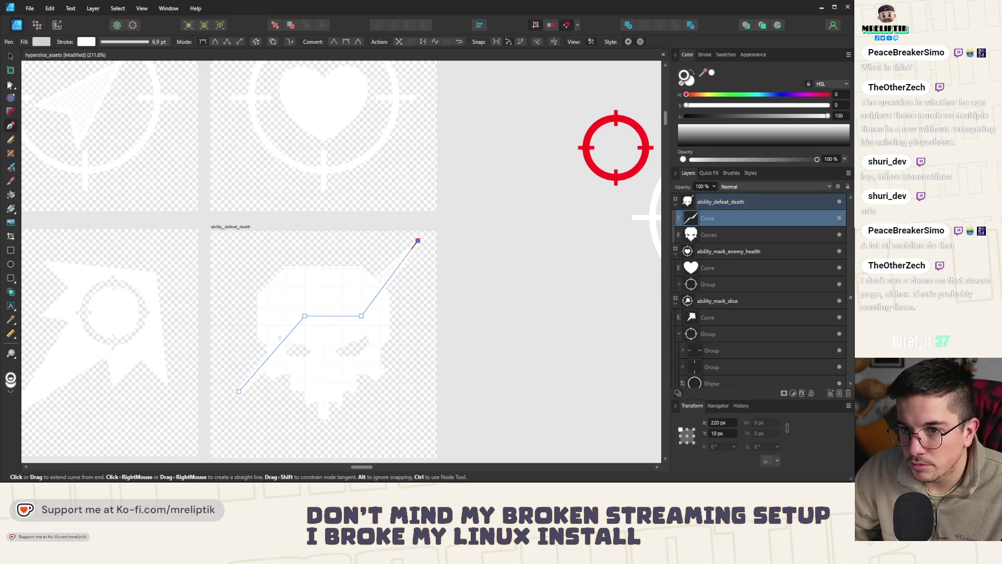
pyautogui.moveTo(283, 296); pyautogui.dragTo(387, 341)
pyautogui.moveTo(306, 319); pyautogui.dragTo(300, 332)
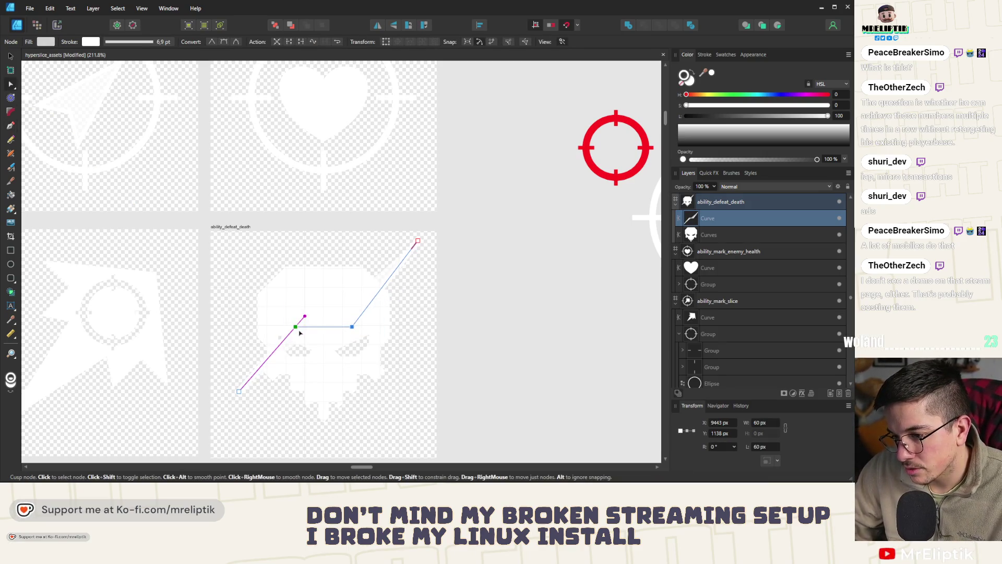
pyautogui.hotkey('ctrl', 'd')
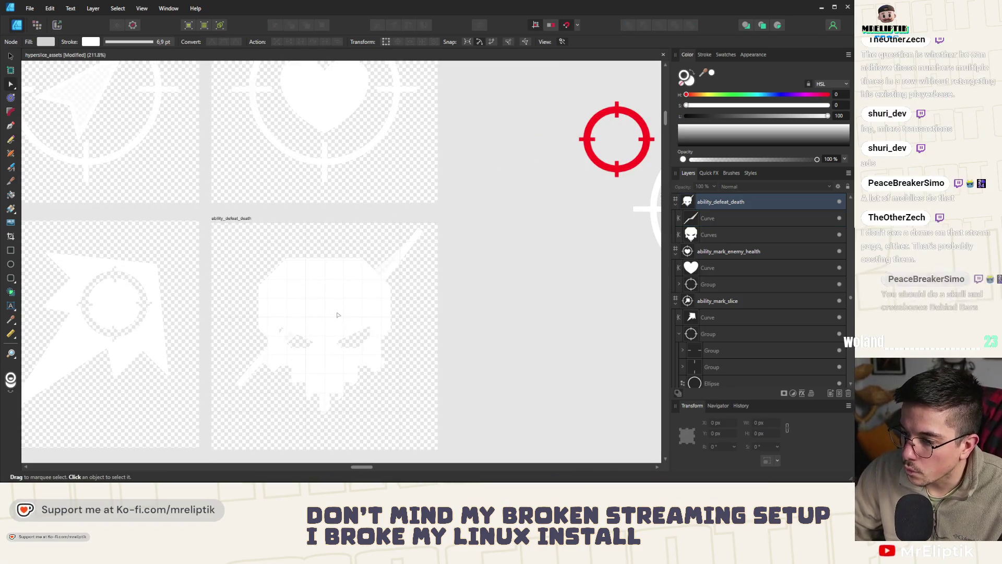
# Give the zigzag line a red stroke widened to 8 pt.
pyautogui.click(407, 248)
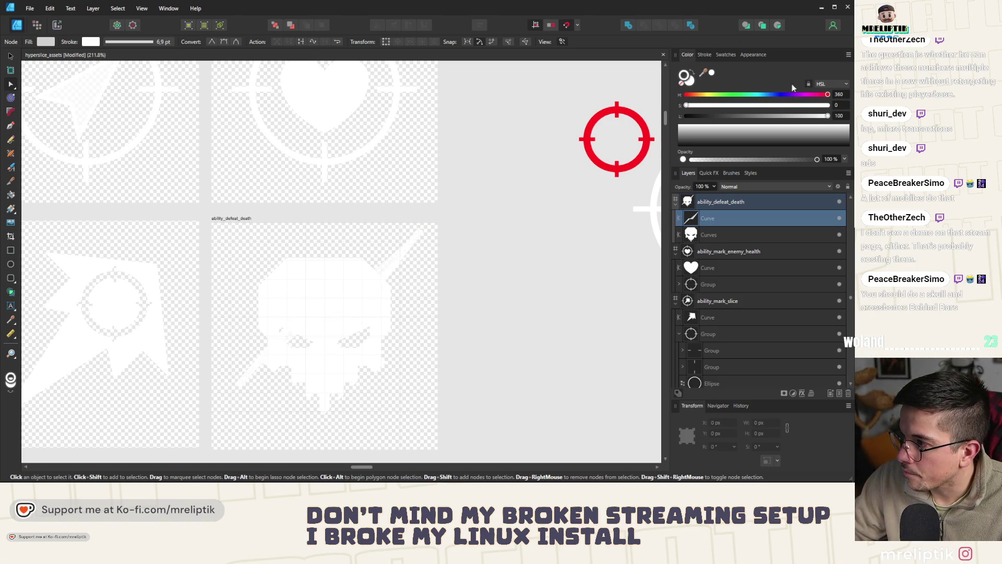
pyautogui.click(827, 105)
pyautogui.moveTo(814, 116); pyautogui.dragTo(758, 116)
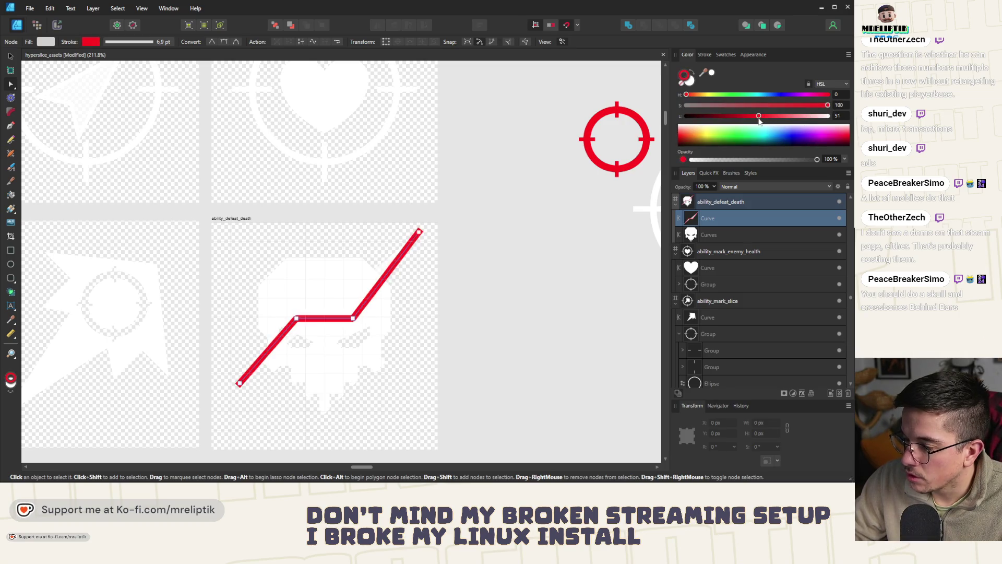
pyautogui.click(705, 53)
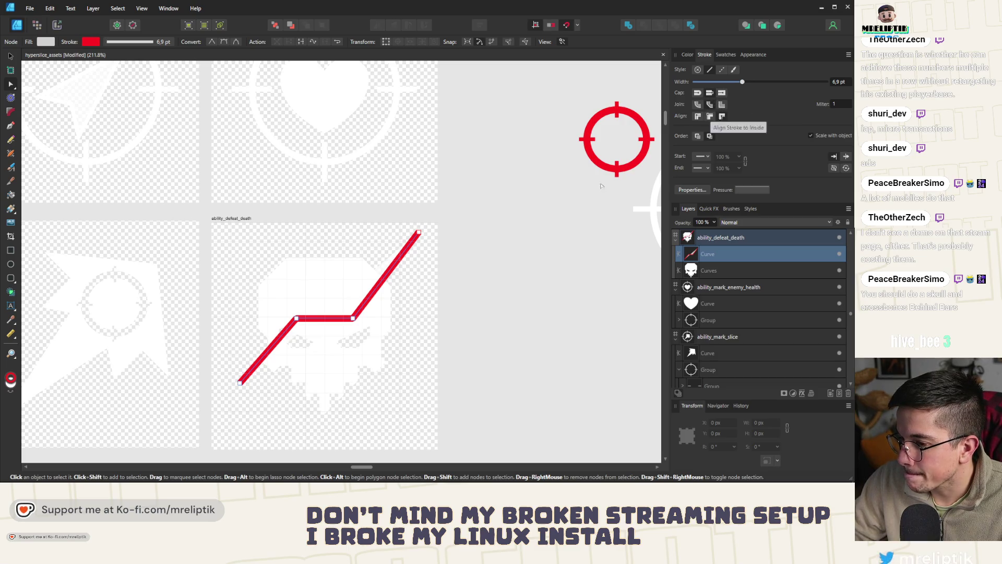
pyautogui.scroll(5, 306, 313)
pyautogui.scroll(-4, 314, 327)
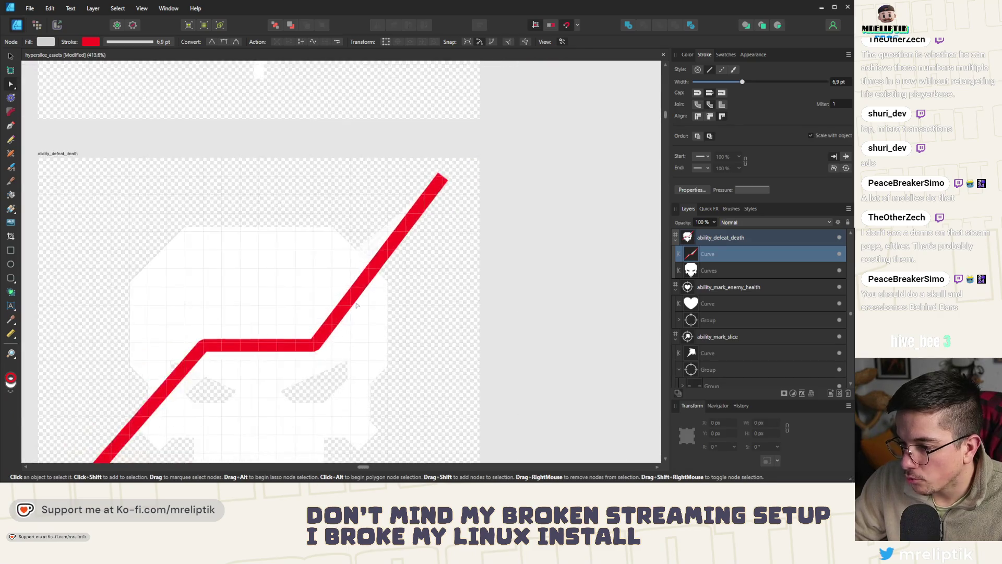
pyautogui.scroll(-1, 471, 274)
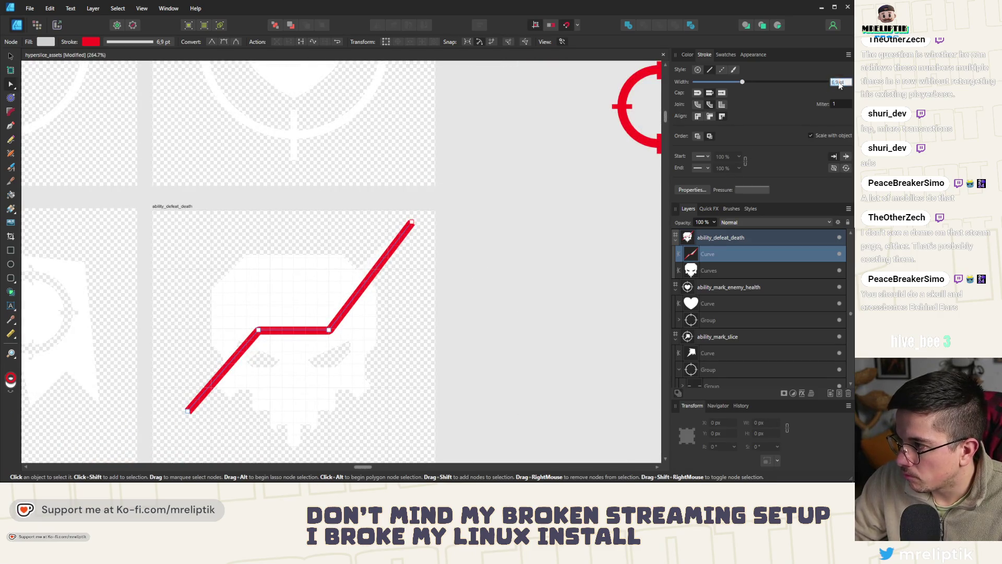
pyautogui.write('8')
pyautogui.press('Return')
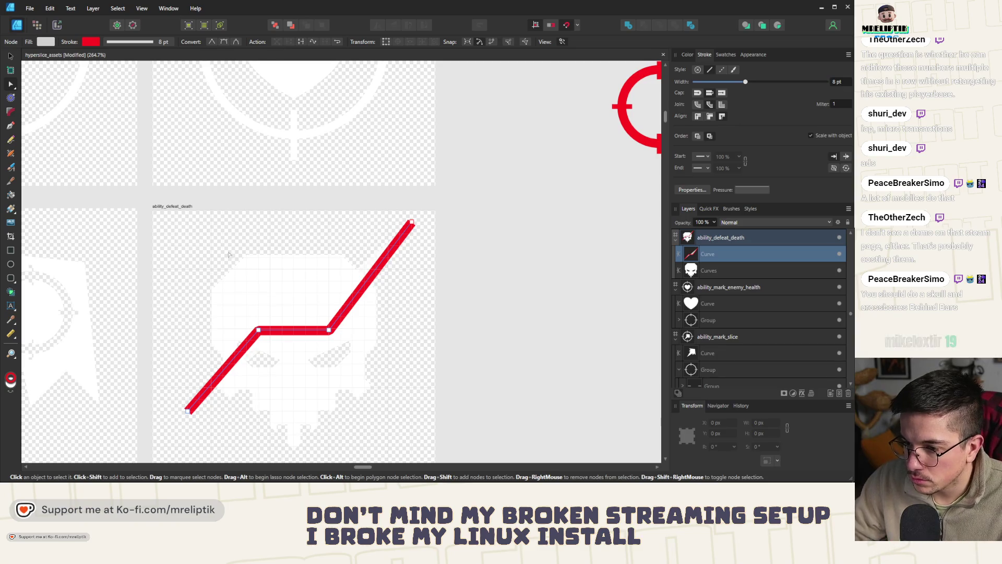
pyautogui.rightClick(317, 330)
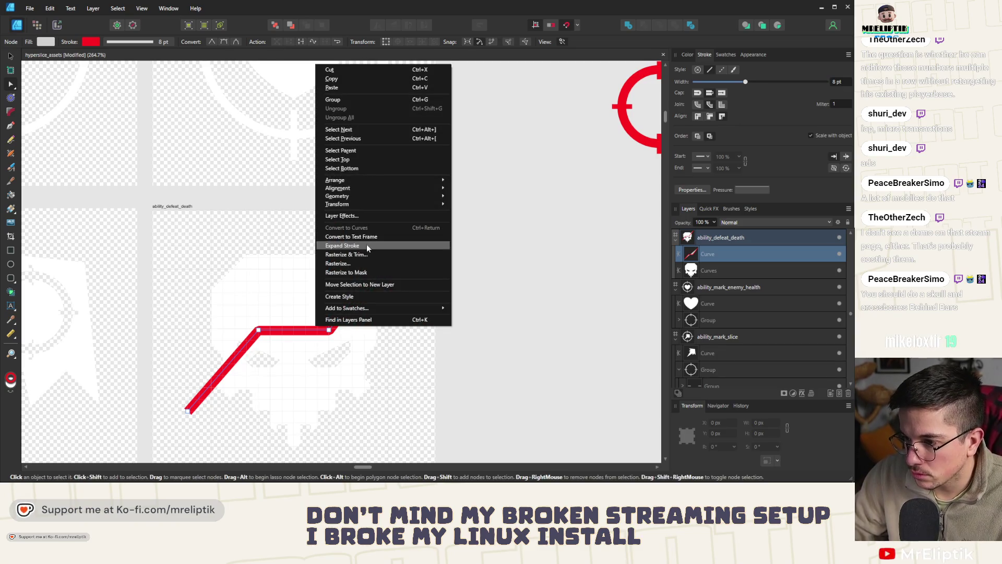
# Expand the line's stroke and subtract it from the skull to carve a diagonal gap.
pyautogui.click(345, 244)
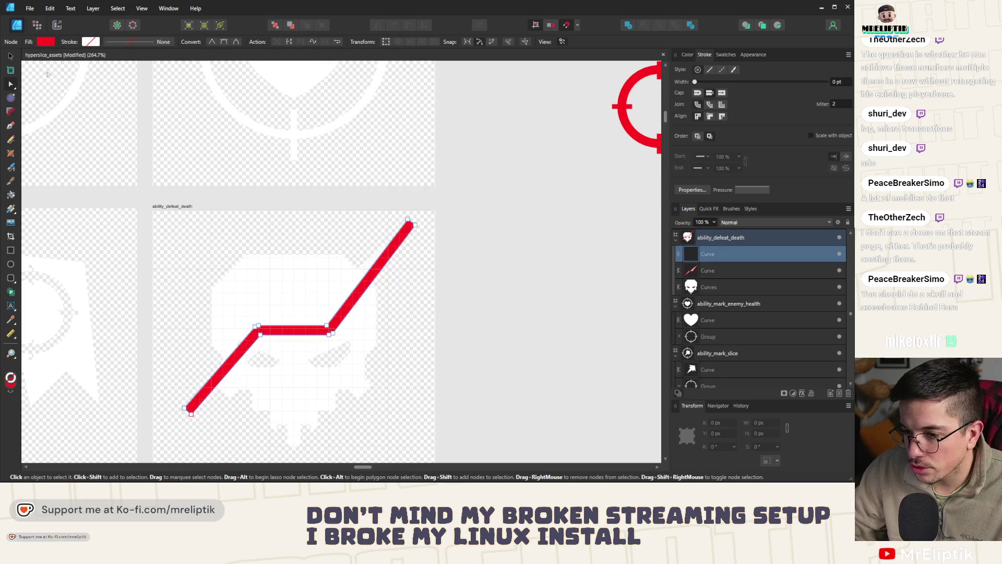
pyautogui.press('v')
pyautogui.keyDown('shift'); pyautogui.click(313, 280); pyautogui.keyUp('shift')
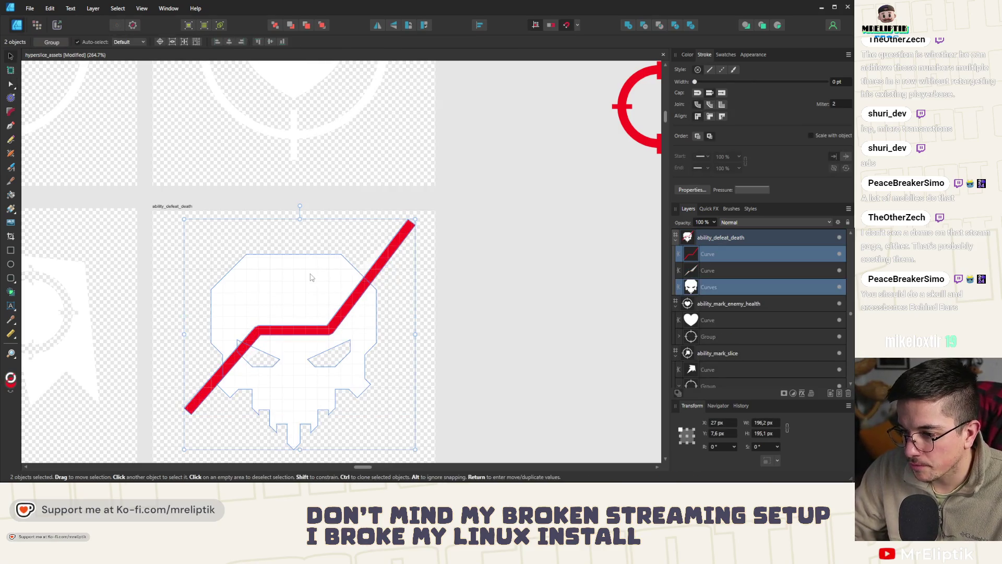
pyautogui.click(644, 25)
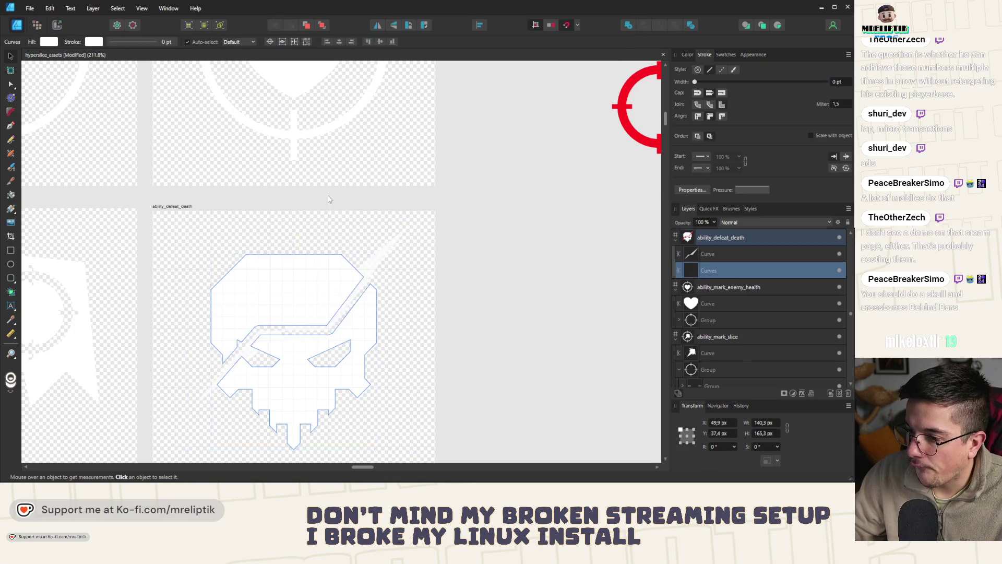
pyautogui.scroll(-2, 296, 233)
pyautogui.scroll(3, 295, 233)
pyautogui.scroll(-1, 295, 233)
pyautogui.scroll(1, 295, 232)
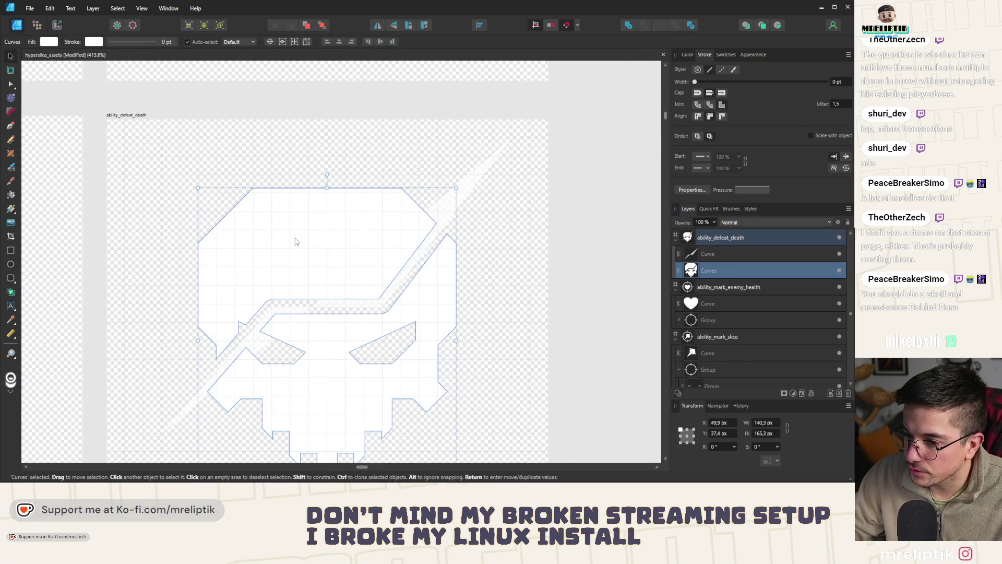
# Marquee-select a group of the cut skull's nodes and delete them.
pyautogui.click(297, 239)
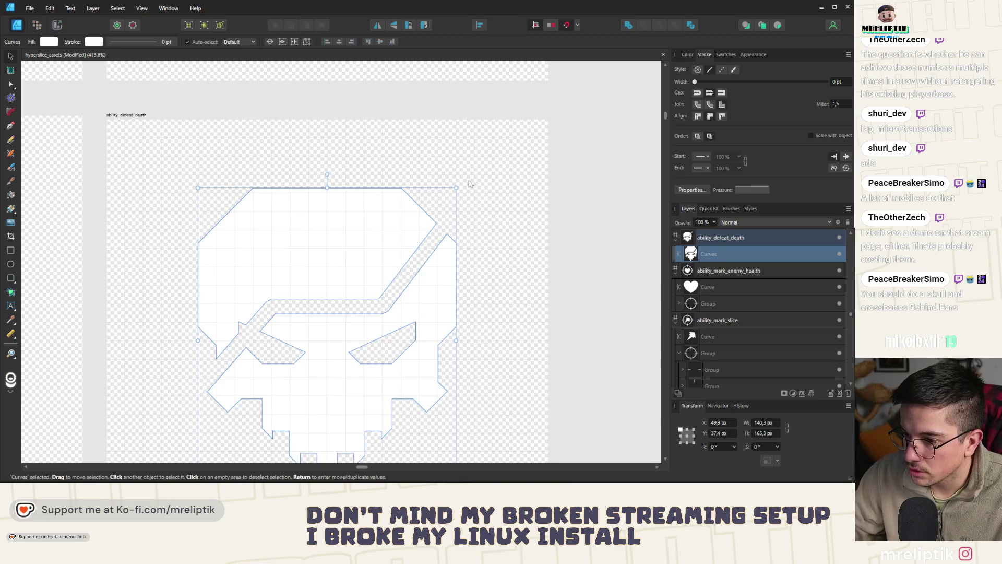
pyautogui.scroll(-3, 475, 184)
pyautogui.scroll(3, 474, 184)
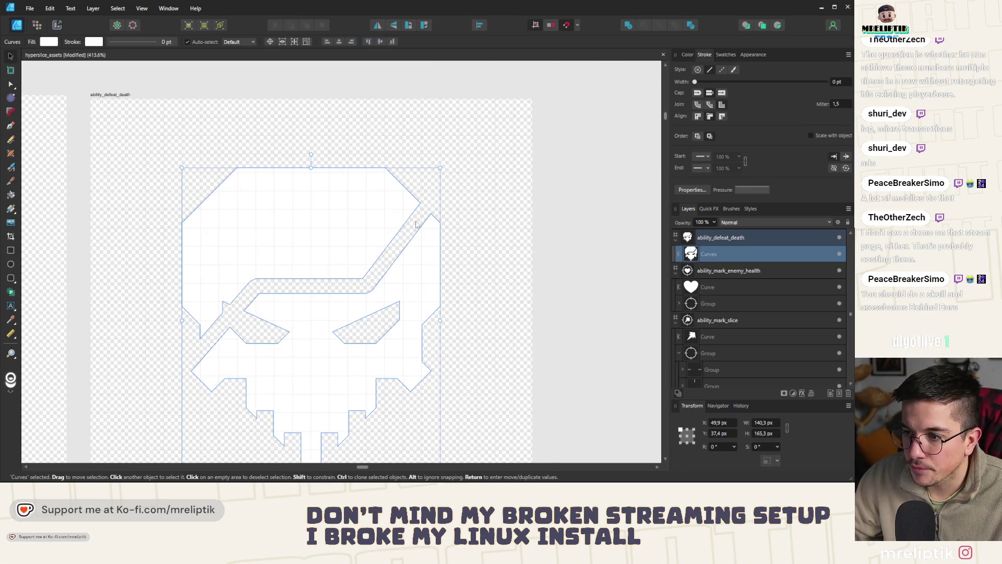
pyautogui.press('a')
pyautogui.moveTo(425, 137)
pyautogui.mouseDown()
pyautogui.moveTo(173, 282)
pyautogui.moveTo(173, 292)
pyautogui.moveTo(240, 322)
pyautogui.mouseUp()
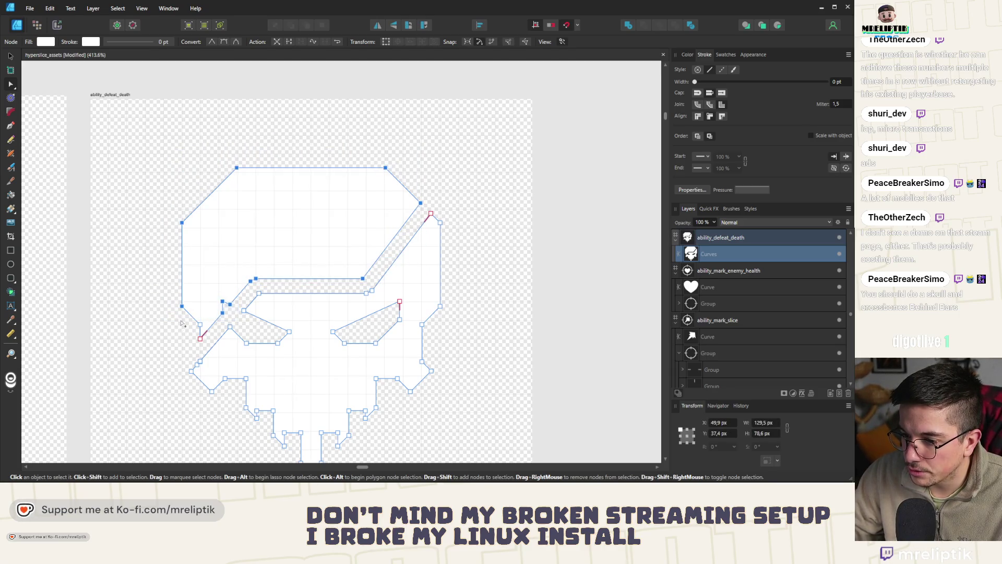
pyautogui.press('Delete')
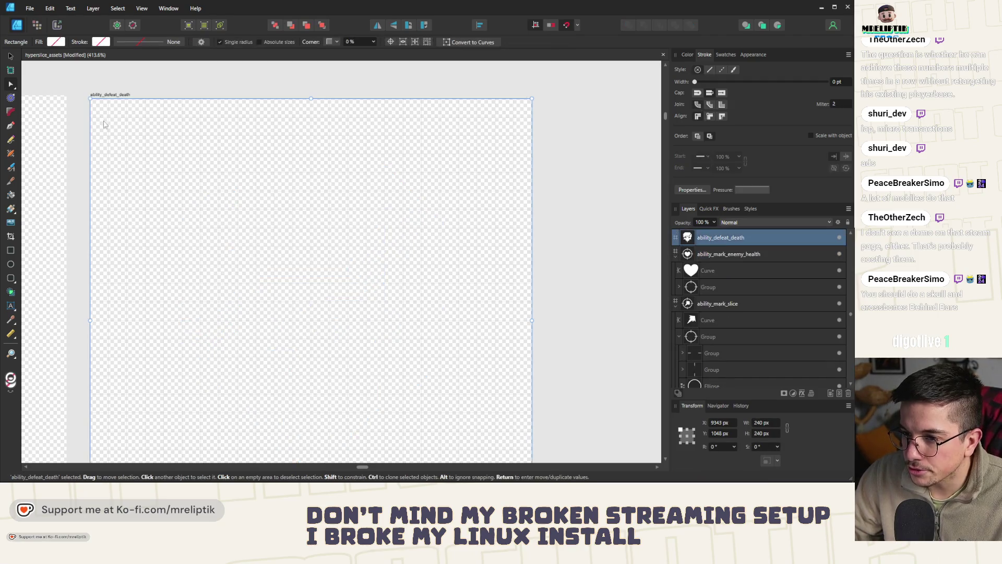
# Undo the deletion, duplicate the skull, and delete the duplicate's upper points to leave the lower piece.
pyautogui.hotkey('ctrl', 'z')
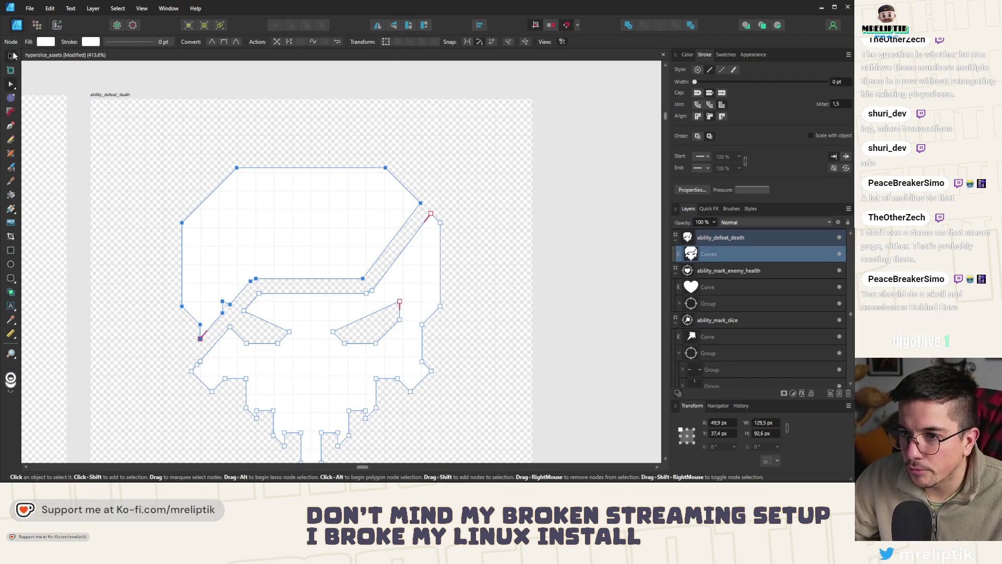
pyautogui.click(11, 55)
pyautogui.hotkey('ctrl', 'j')
pyautogui.press('a')
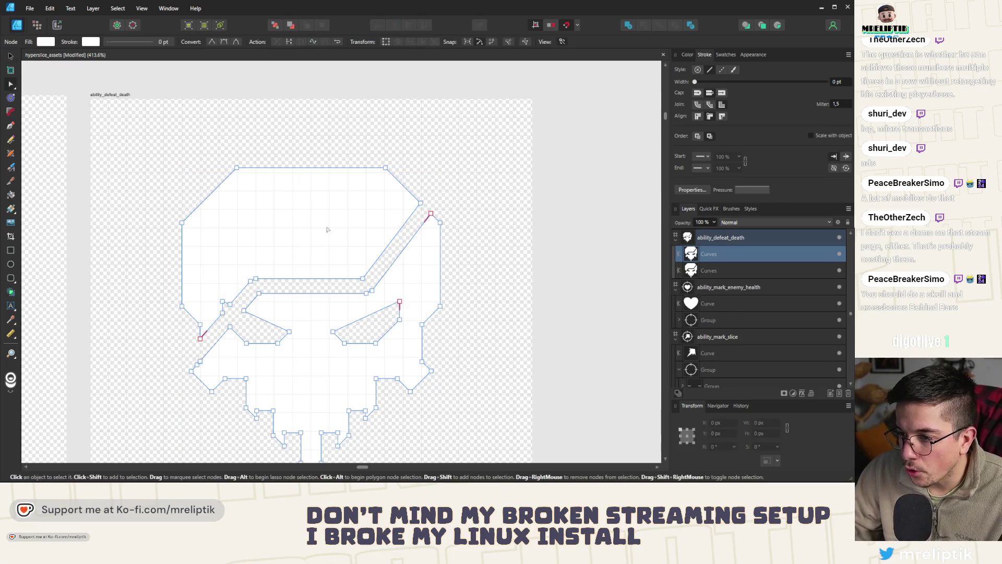
pyautogui.moveTo(421, 149)
pyautogui.mouseDown()
pyautogui.moveTo(146, 284)
pyautogui.moveTo(226, 329)
pyautogui.moveTo(196, 333)
pyautogui.mouseUp()
pyautogui.press('Delete')
pyautogui.press('Delete')
pyautogui.press('Delete')
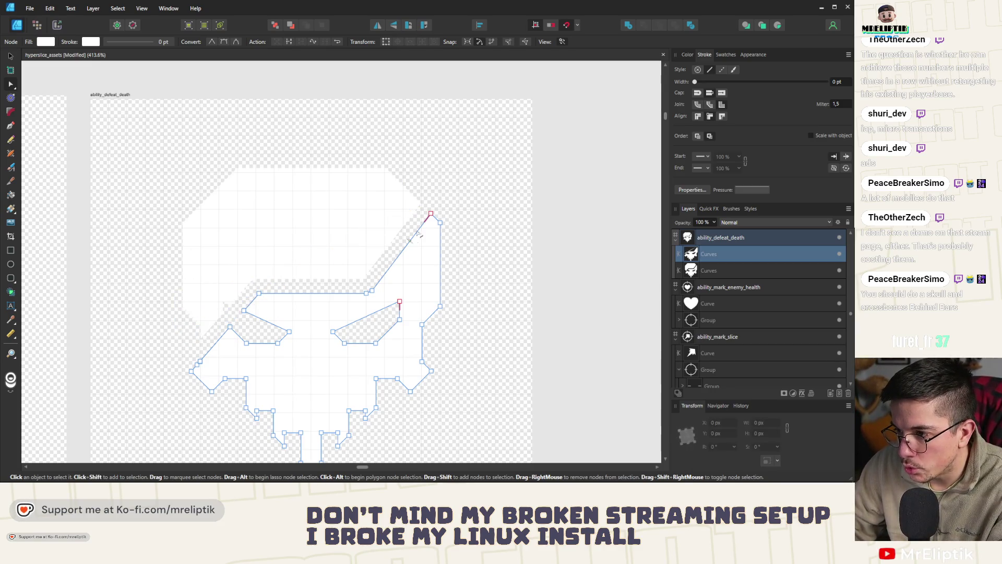
# On the other skull copy, delete the right-side points below the crack.
pyautogui.click(10, 55)
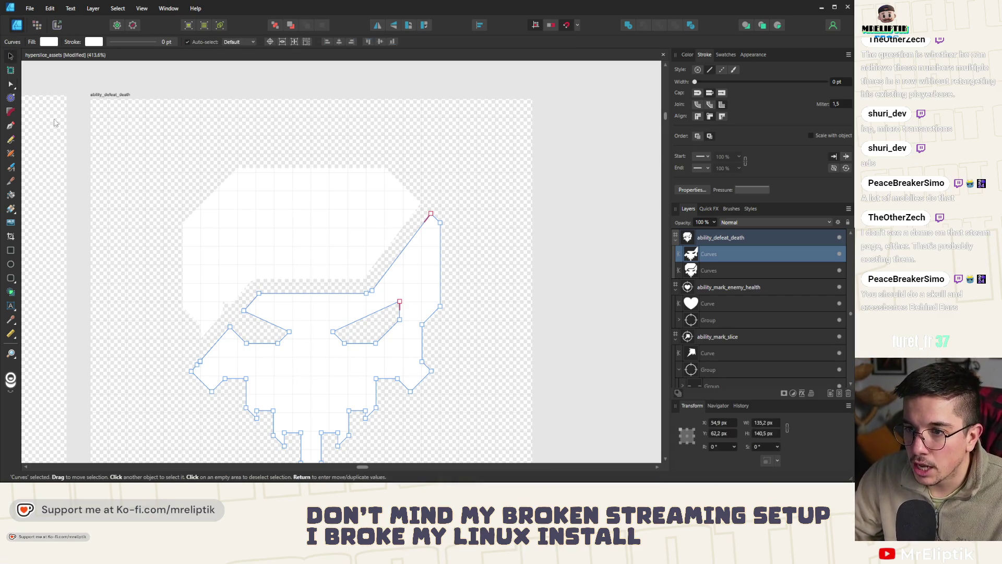
pyautogui.click(357, 250)
pyautogui.click(352, 219)
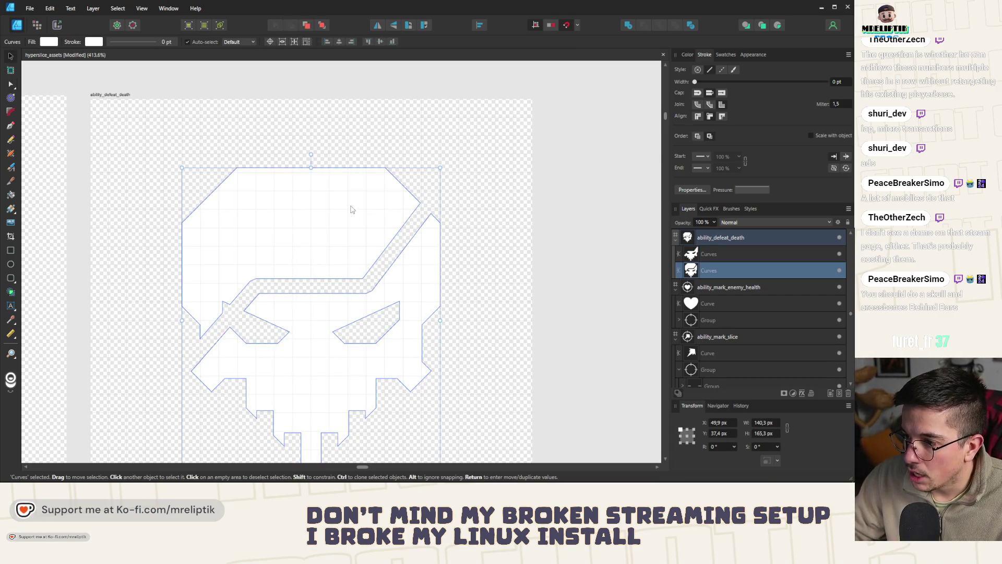
pyautogui.press('a')
pyautogui.moveTo(480, 205); pyautogui.dragTo(370, 427)
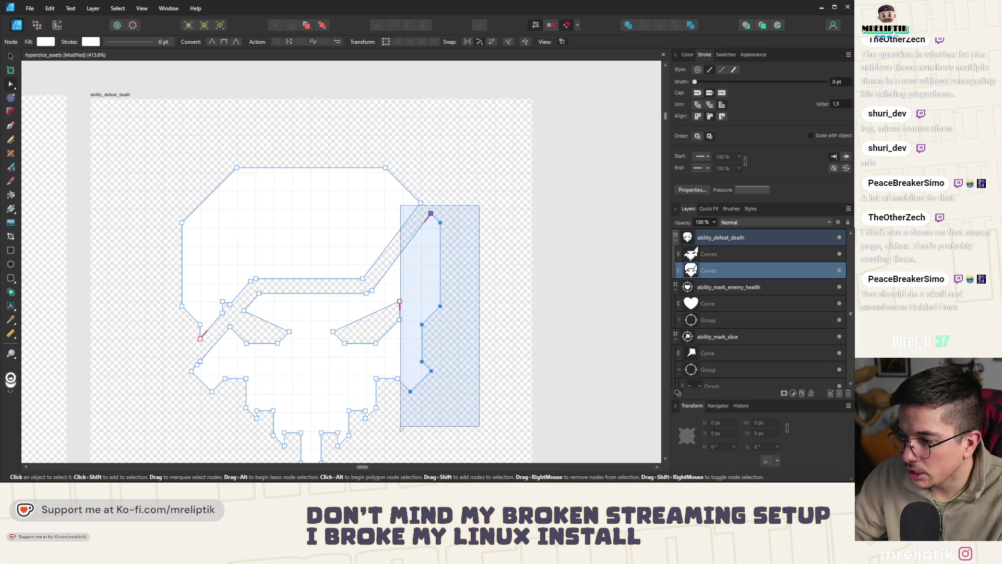
pyautogui.press('Delete')
# Remove the remaining lower-left and inner-triangle points so only the cracked top piece is left.
pyautogui.moveTo(407, 286); pyautogui.dragTo(250, 468)
pyautogui.press('Delete')
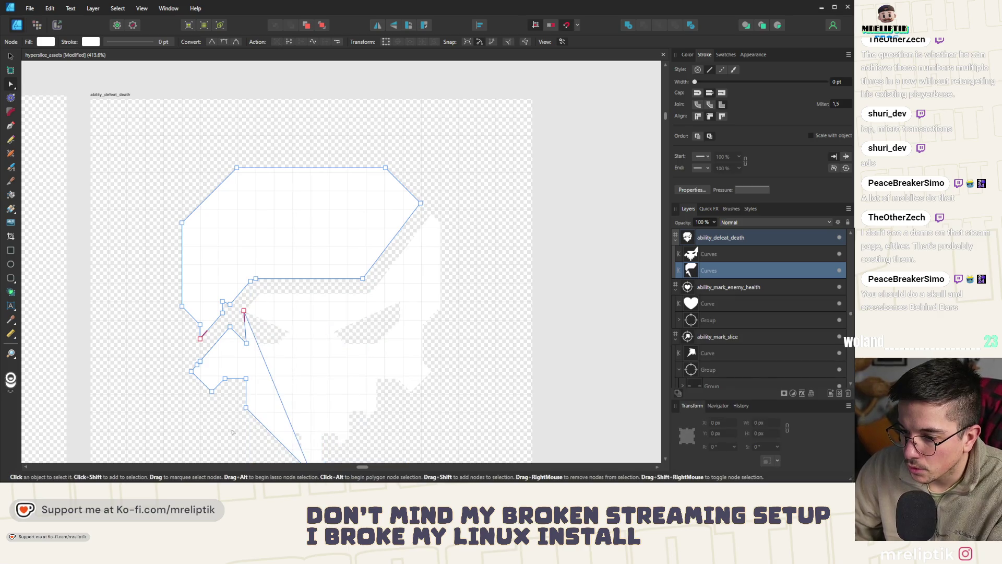
pyautogui.scroll(-1, 235, 361)
pyautogui.moveTo(343, 394); pyautogui.dragTo(309, 432)
pyautogui.press('Delete')
pyautogui.moveTo(282, 318); pyautogui.dragTo(130, 418)
pyautogui.press('Delete')
pyautogui.moveTo(260, 264); pyautogui.dragTo(229, 316)
pyautogui.press('Delete')
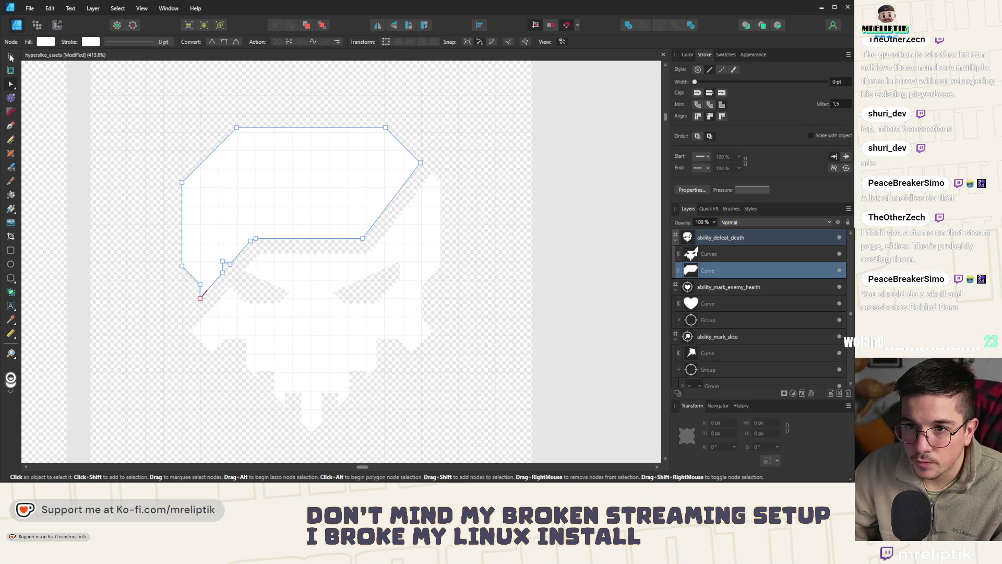
pyautogui.click(10, 58)
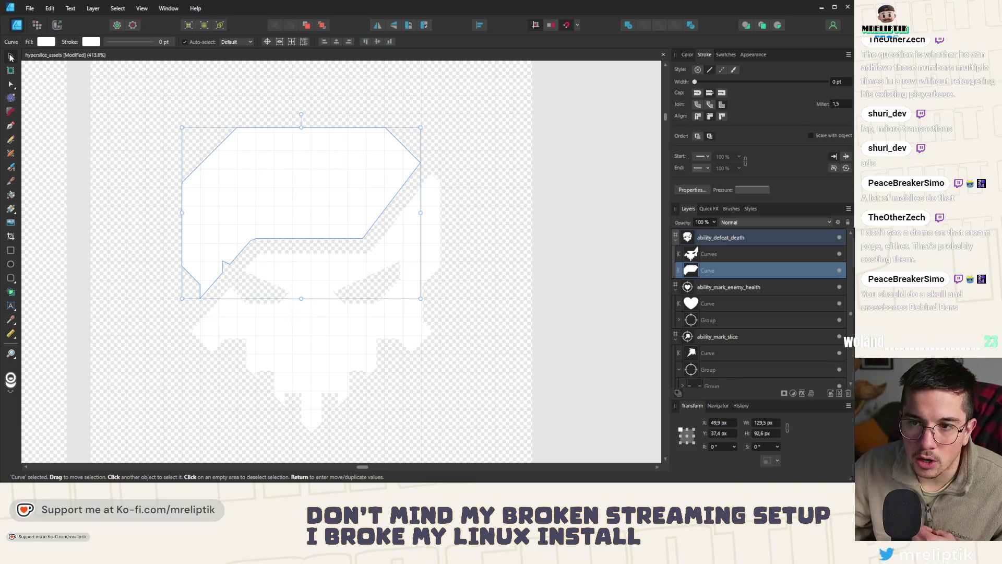
pyautogui.click(161, 171)
pyautogui.keyDown('ctrl'); pyautogui.scroll(-5, 235, 169); pyautogui.keyUp('ctrl')
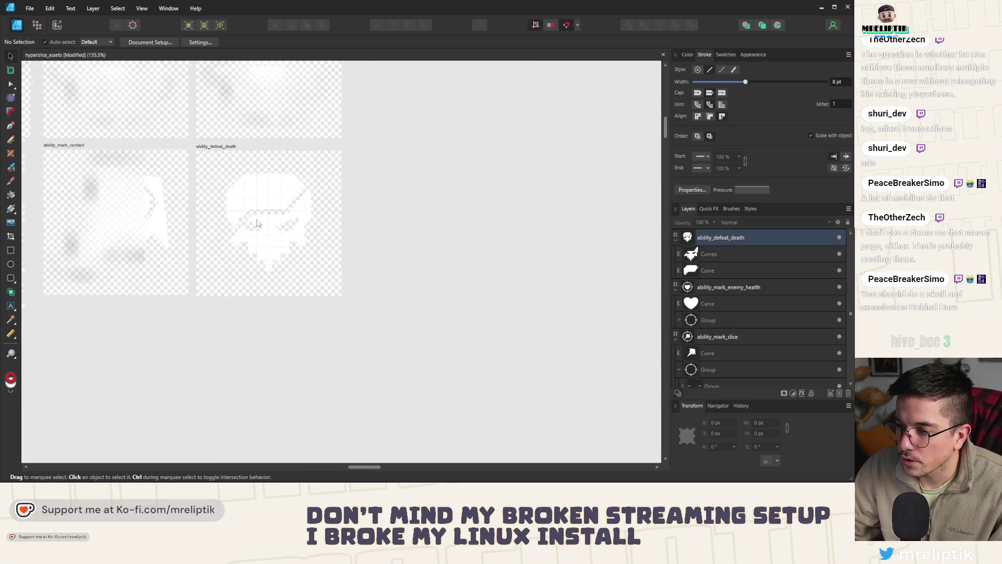
pyautogui.keyDown('ctrl'); pyautogui.scroll(3, 237, 172); pyautogui.keyUp('ctrl')
pyautogui.click(277, 182)
pyautogui.keyDown('ctrl'); pyautogui.scroll(2, 276, 181); pyautogui.keyUp('ctrl')
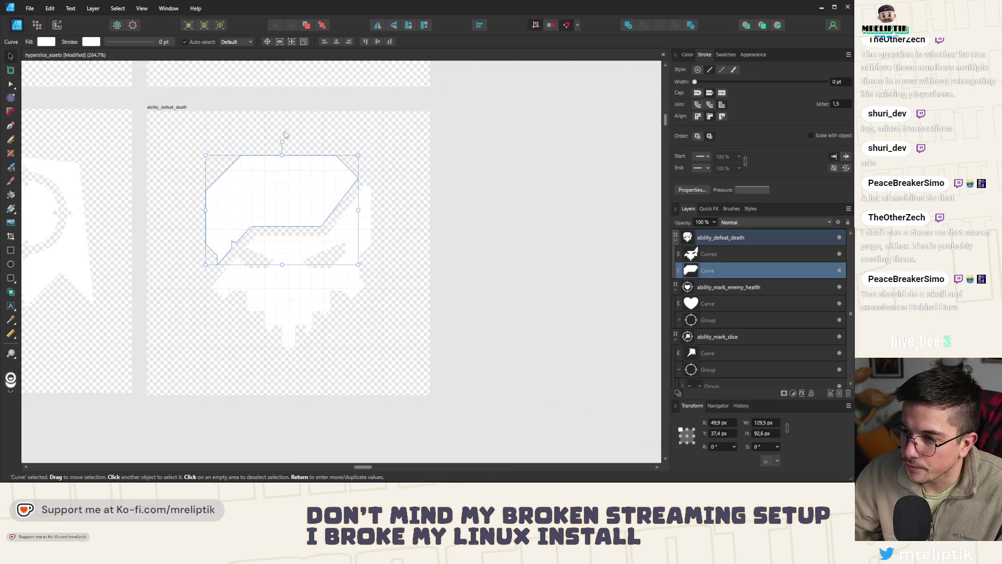
# Test a tilt of both pieces, undo it, and offset the top piece up and to the left.
pyautogui.keyDown('shift'); pyautogui.click(302, 266); pyautogui.keyUp('shift')
pyautogui.moveTo(365, 153); pyautogui.dragTo(343, 146)
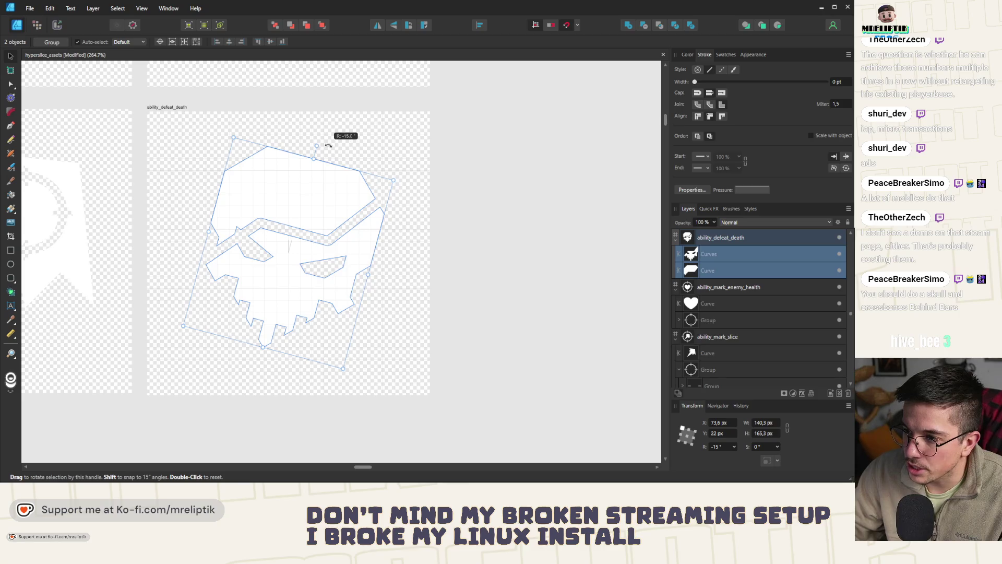
pyautogui.click(324, 269)
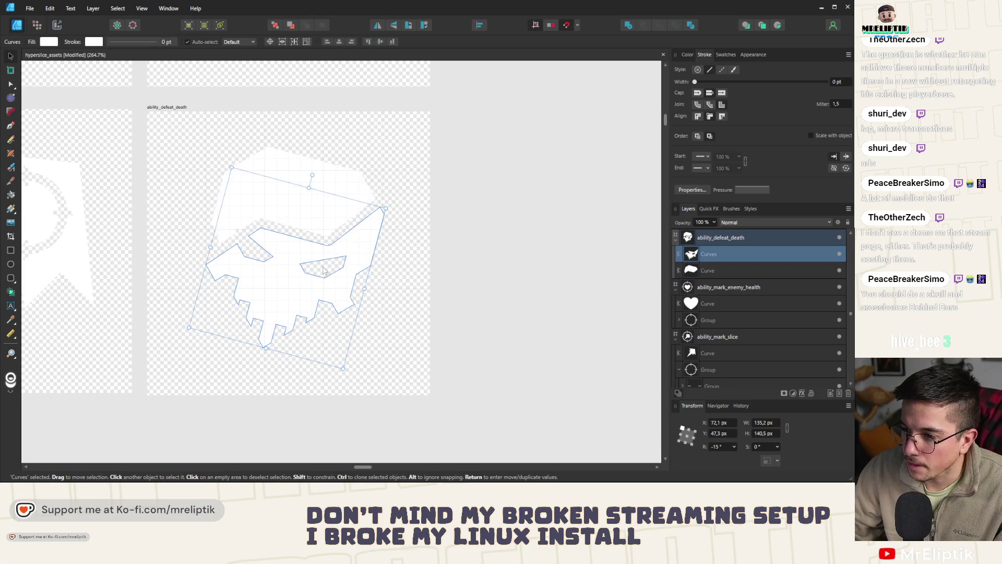
pyautogui.hotkey('ctrl', 'z')
pyautogui.click(313, 173)
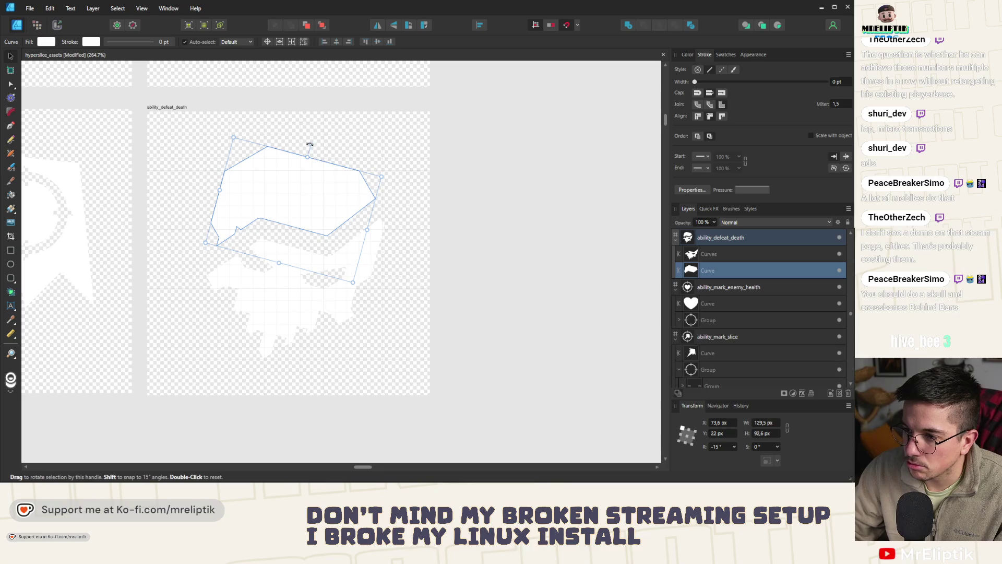
pyautogui.moveTo(306, 188); pyautogui.dragTo(284, 188)
pyautogui.scroll(2, 279, 202)
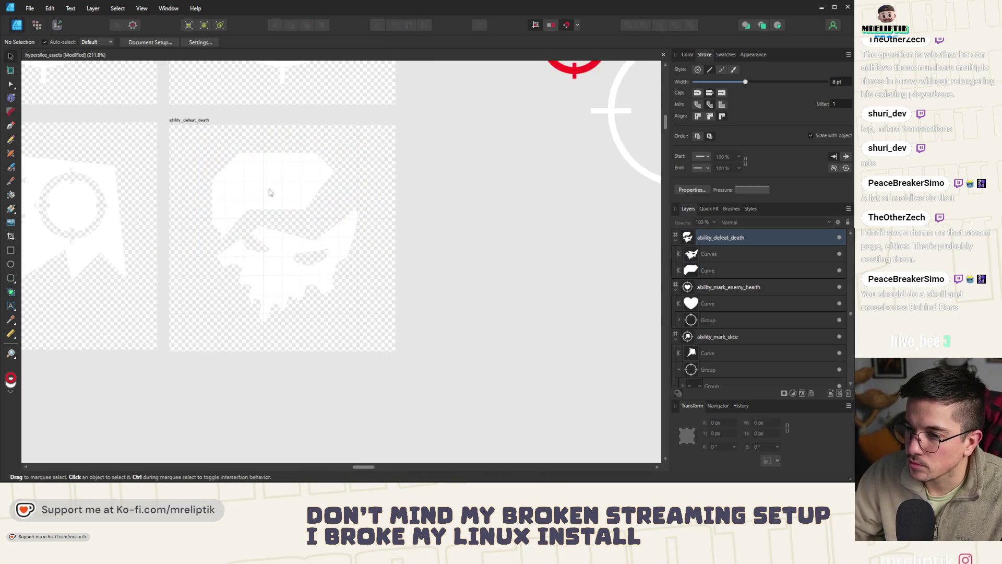
pyautogui.moveTo(279, 202); pyautogui.dragTo(271, 193)
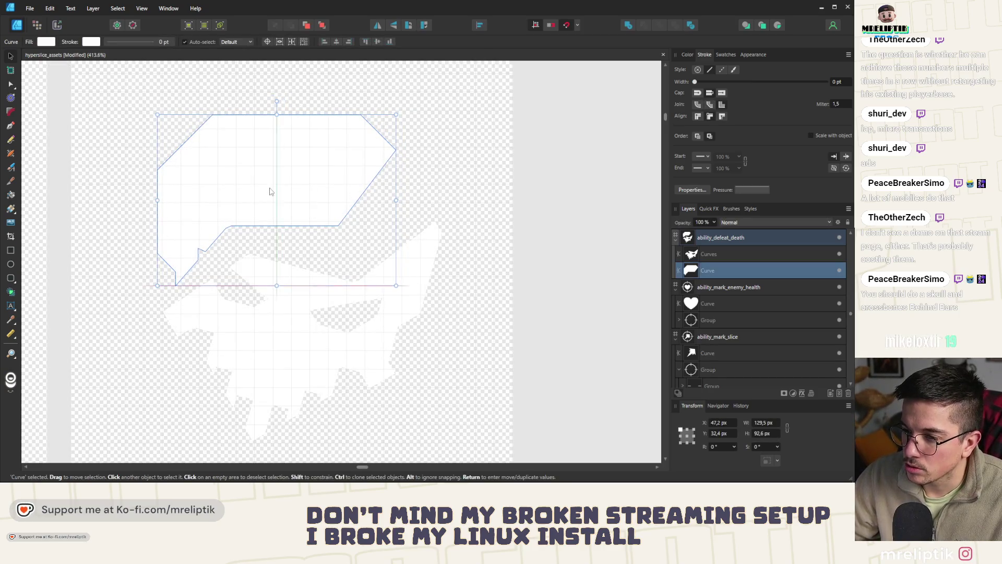
pyautogui.scroll(-3, 383, 201)
pyautogui.scroll(-2, 383, 201)
pyautogui.scroll(-2, 383, 202)
pyautogui.scroll(3, 321, 181)
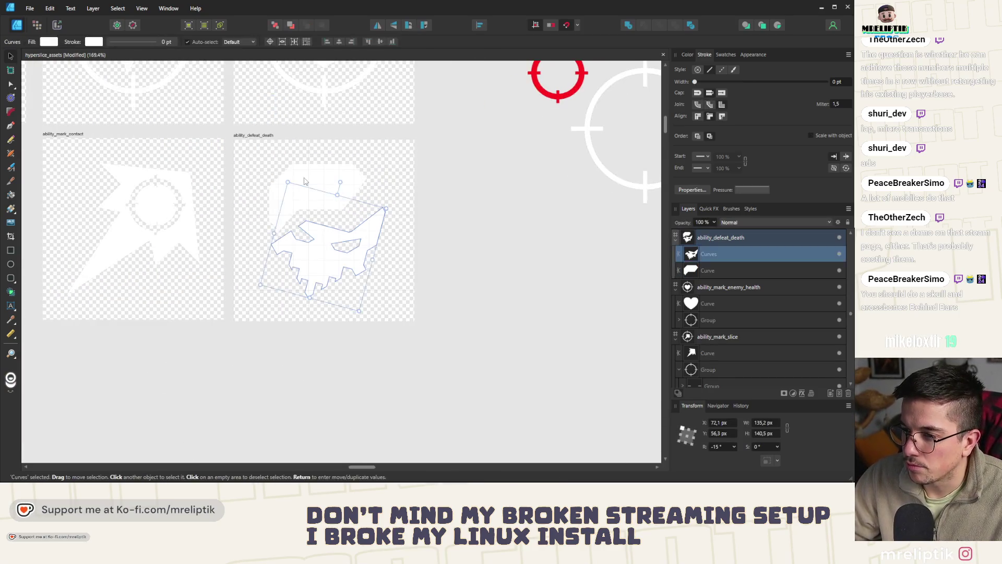
# Try another rotation, cancel it, and nudge the skull pieces slightly right.
pyautogui.keyDown('shift'); pyautogui.click(321, 160); pyautogui.keyUp('shift')
pyautogui.moveTo(321, 160); pyautogui.dragTo(356, 144)
pyautogui.press('Escape')
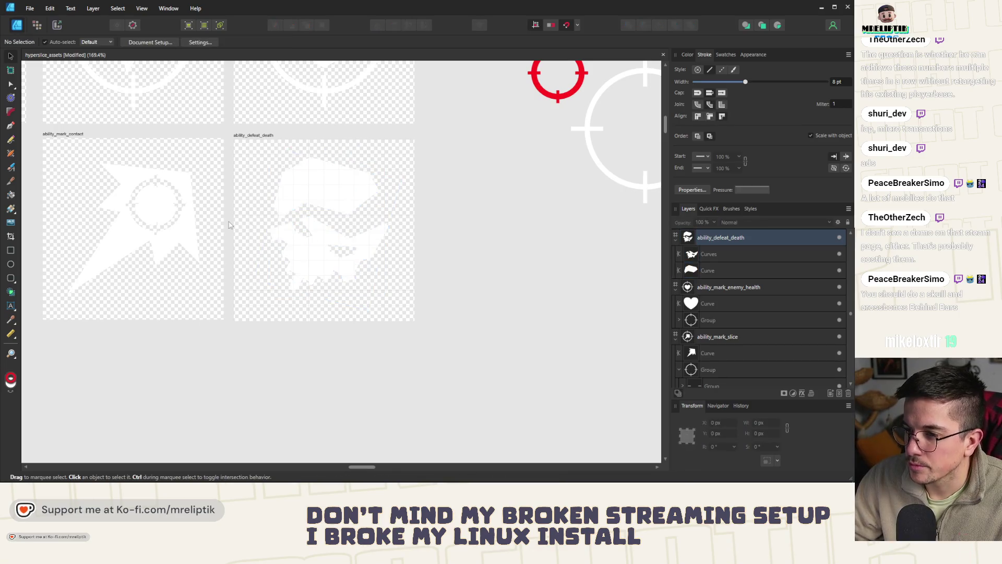
pyautogui.scroll(-2, 281, 222)
pyautogui.scroll(1, 281, 222)
pyautogui.click(279, 218)
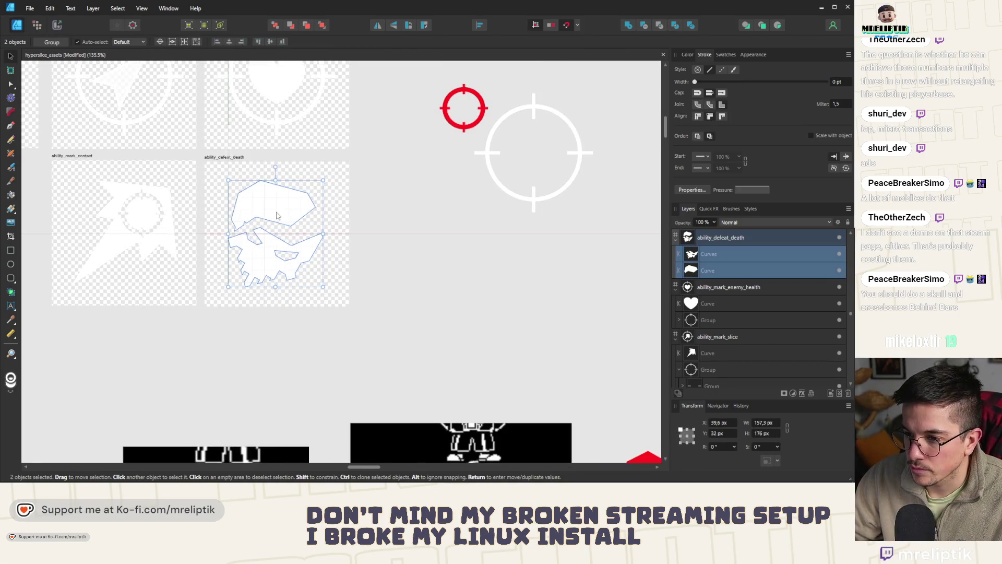
pyautogui.moveTo(279, 215); pyautogui.dragTo(280, 216)
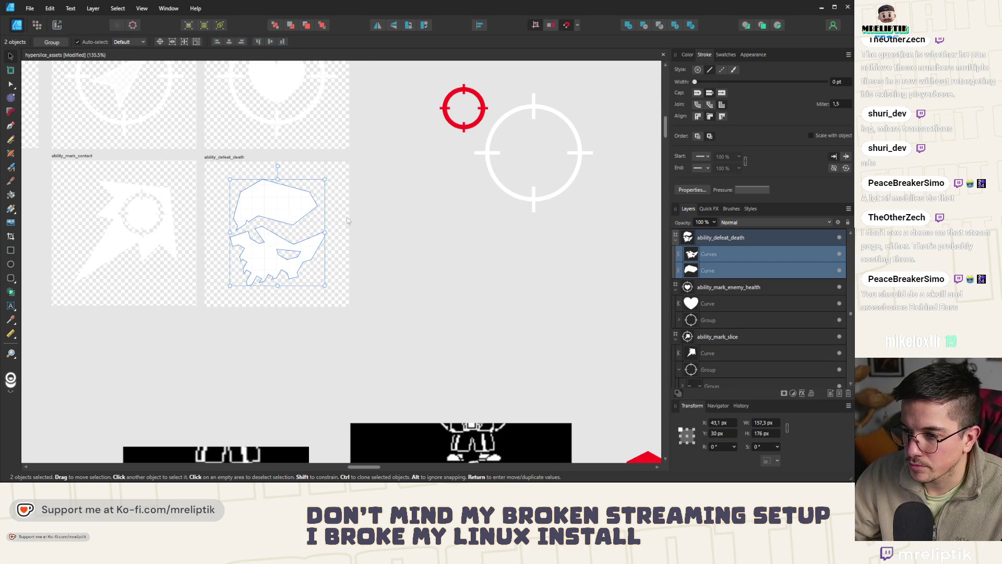
pyautogui.click(349, 222)
pyautogui.scroll(-1, 348, 222)
pyautogui.scroll(-1, 314, 212)
pyautogui.scroll(2, 213, 198)
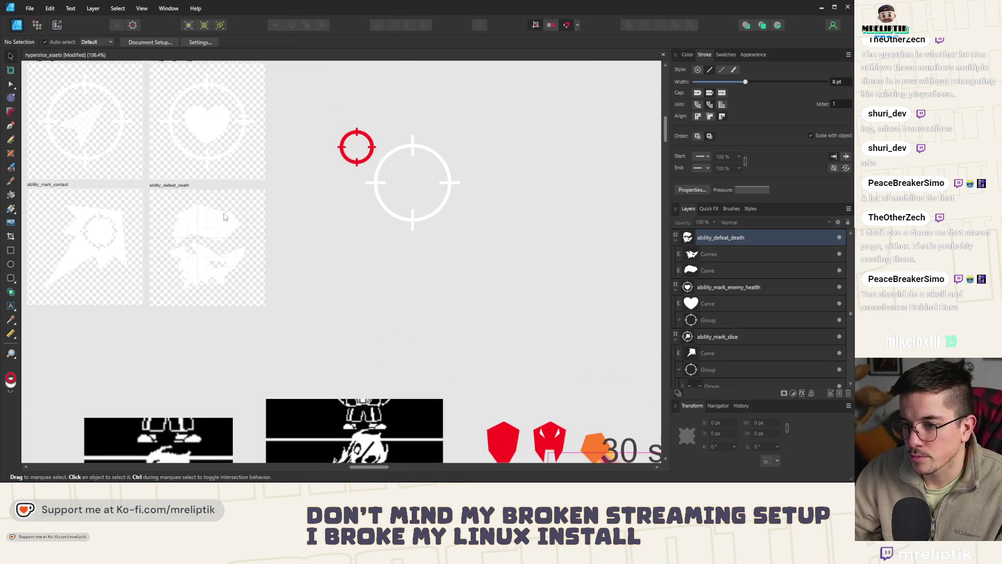
pyautogui.scroll(2, 223, 217)
pyautogui.scroll(1, 231, 267)
# Rotate the lower piece upright, centre both pieces on the artboard, and group them.
pyautogui.click(231, 268)
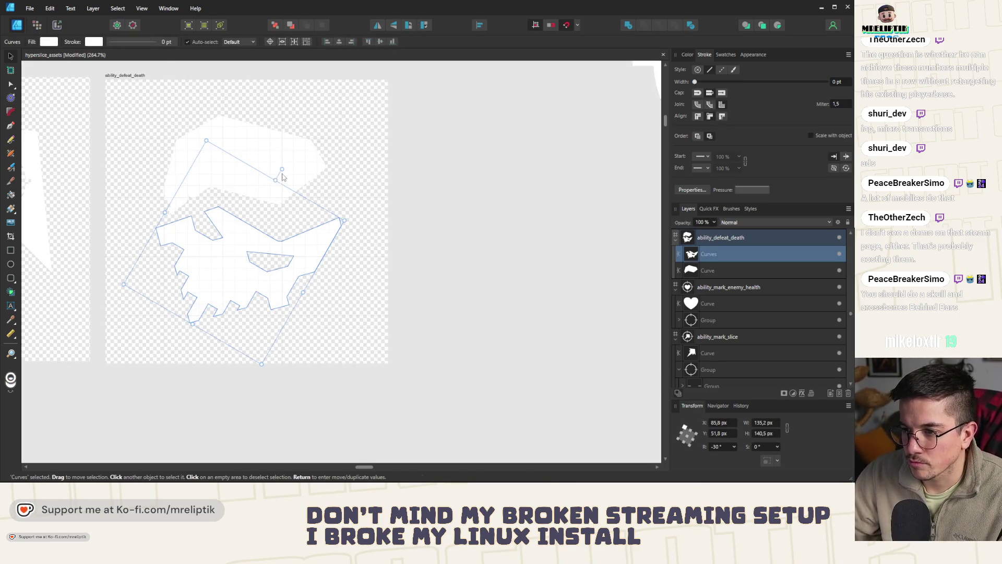
pyautogui.moveTo(279, 170); pyautogui.dragTo(273, 162)
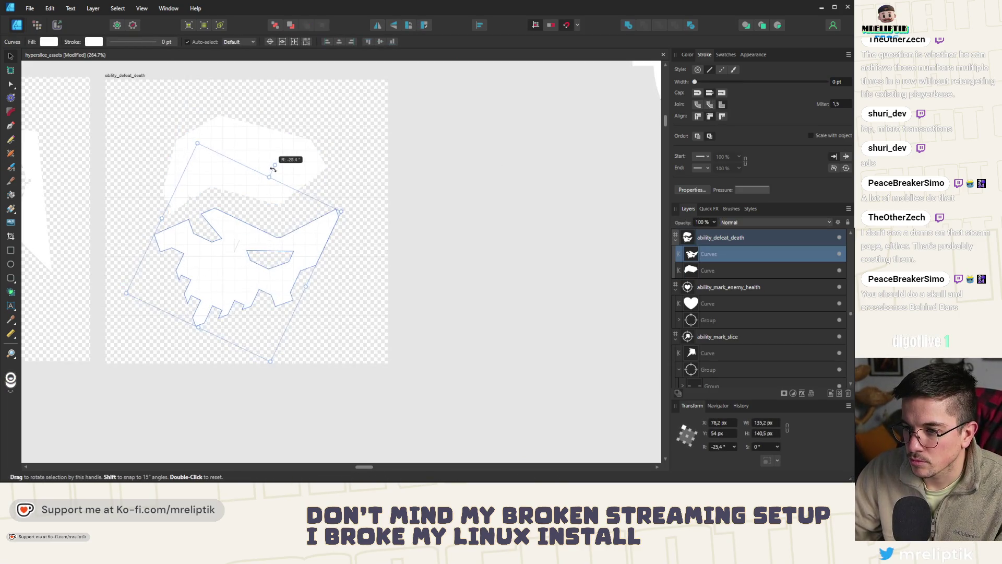
pyautogui.click(324, 197)
pyautogui.scroll(-2, 270, 179)
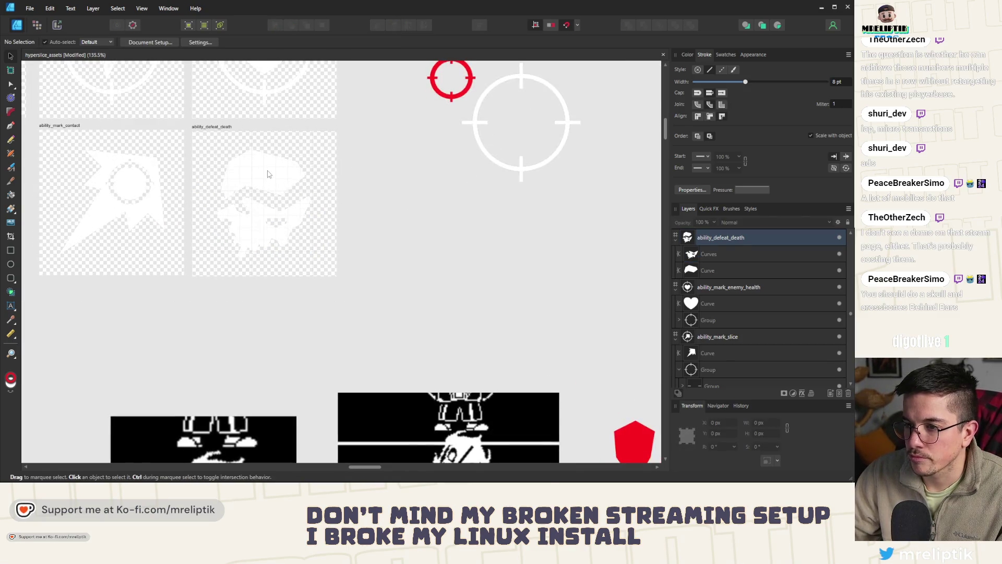
pyautogui.click(270, 179)
pyautogui.scroll(2, 266, 180)
pyautogui.moveTo(263, 181)
pyautogui.mouseDown()
pyautogui.moveTo(275, 207)
pyautogui.moveTo(275, 195)
pyautogui.mouseUp()
pyautogui.hotkey('ctrl', 'g')
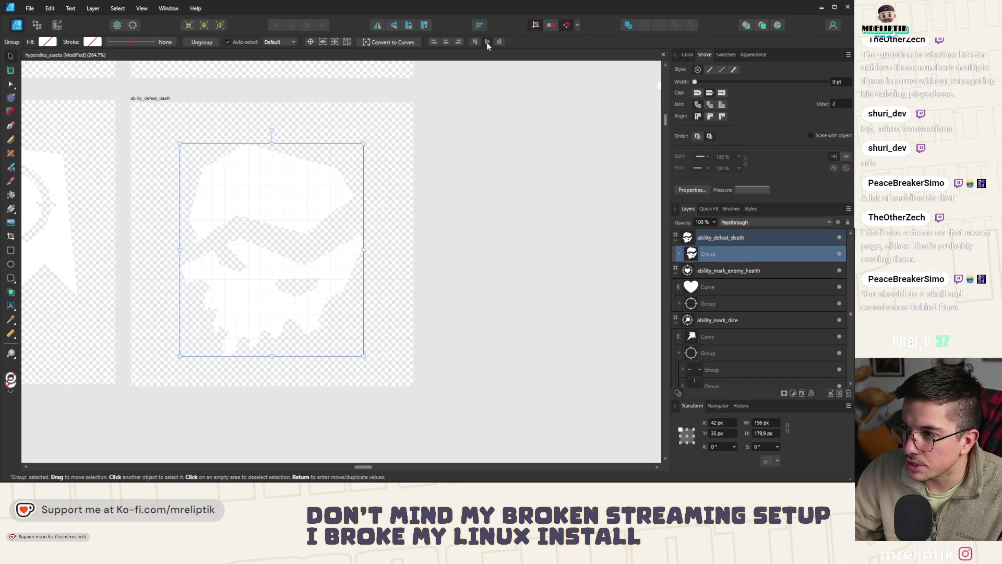
# Select the ability_defeat_death artboard and switch to slice selection in the Export Persona.
pyautogui.click(160, 98)
pyautogui.scroll(-5, 161, 98)
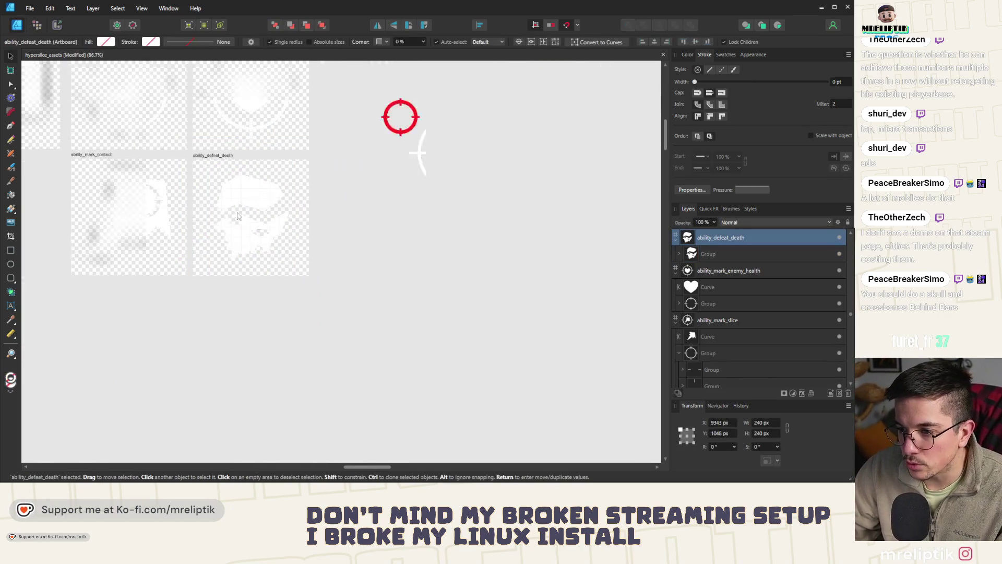
pyautogui.scroll(-1, 64, 24)
pyautogui.click(56, 24)
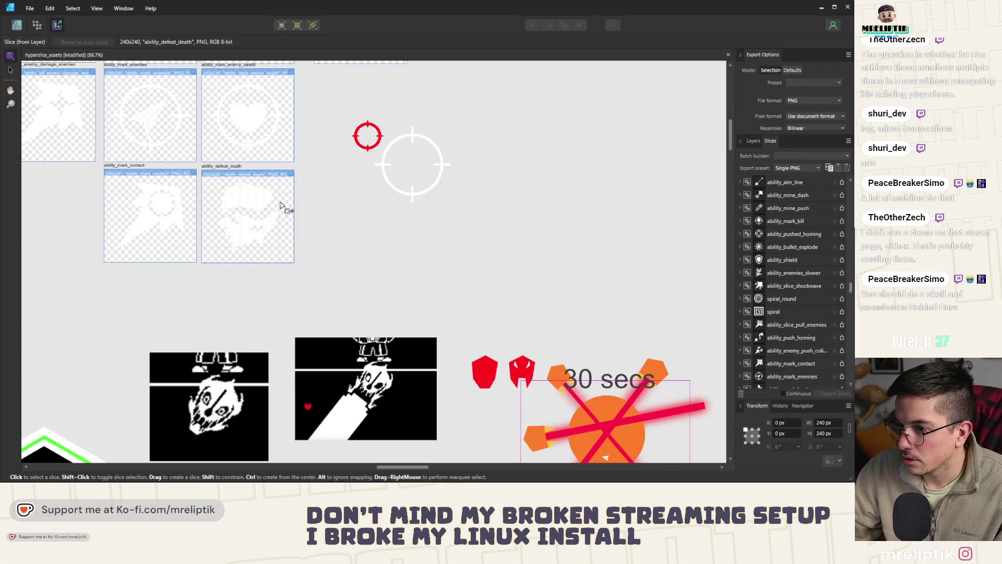
pyautogui.scroll(2, 115, 99)
pyautogui.click(8, 72)
pyautogui.scroll(-2, 304, 167)
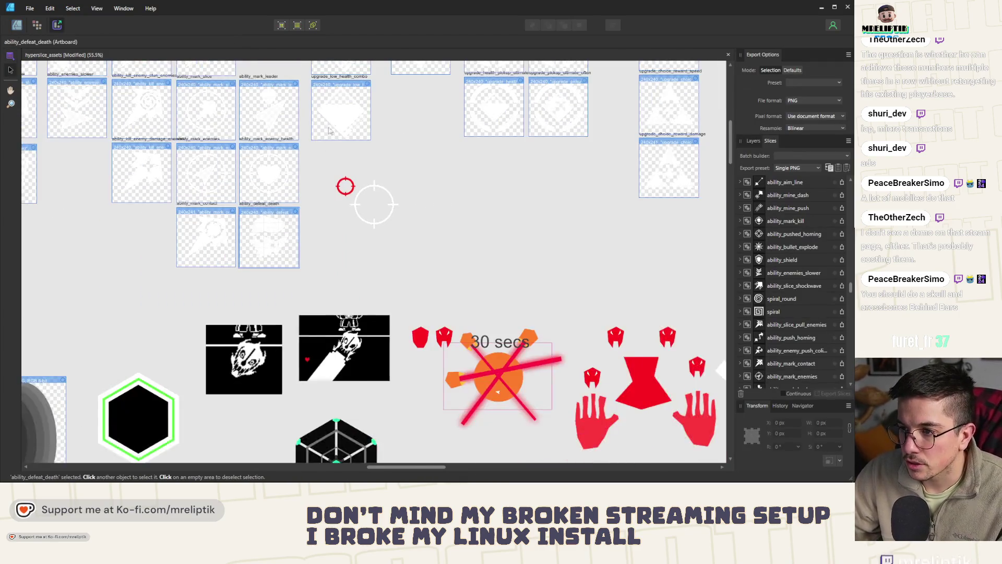
pyautogui.scroll(3, 291, 180)
pyautogui.scroll(-1, 243, 137)
pyautogui.scroll(-1, 242, 137)
pyautogui.scroll(-2, 250, 140)
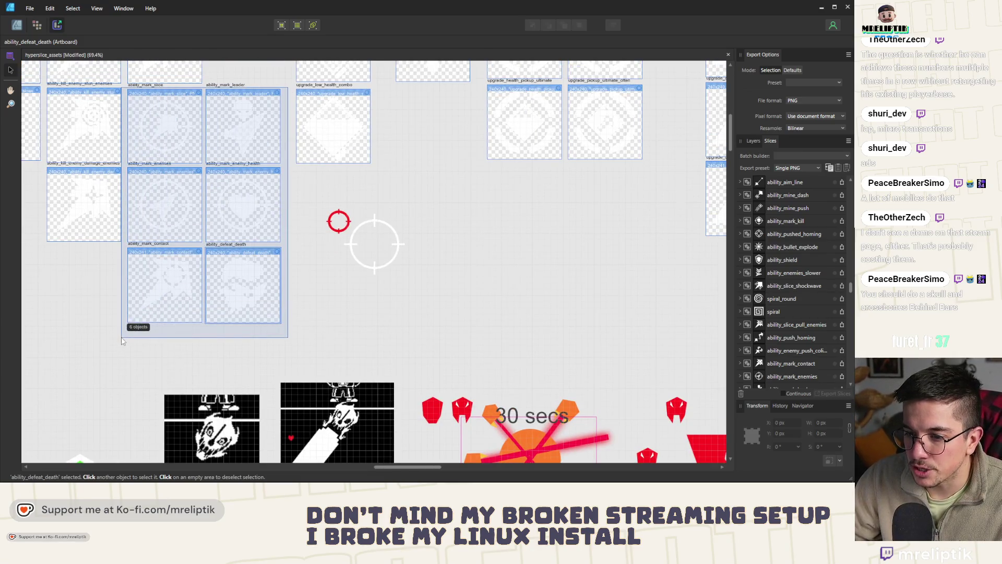
# Marquee-select the six icon slices including ability_defeat_death and start Export Slices.
pyautogui.moveTo(254, 142); pyautogui.dragTo(121, 336)
pyautogui.click(124, 335)
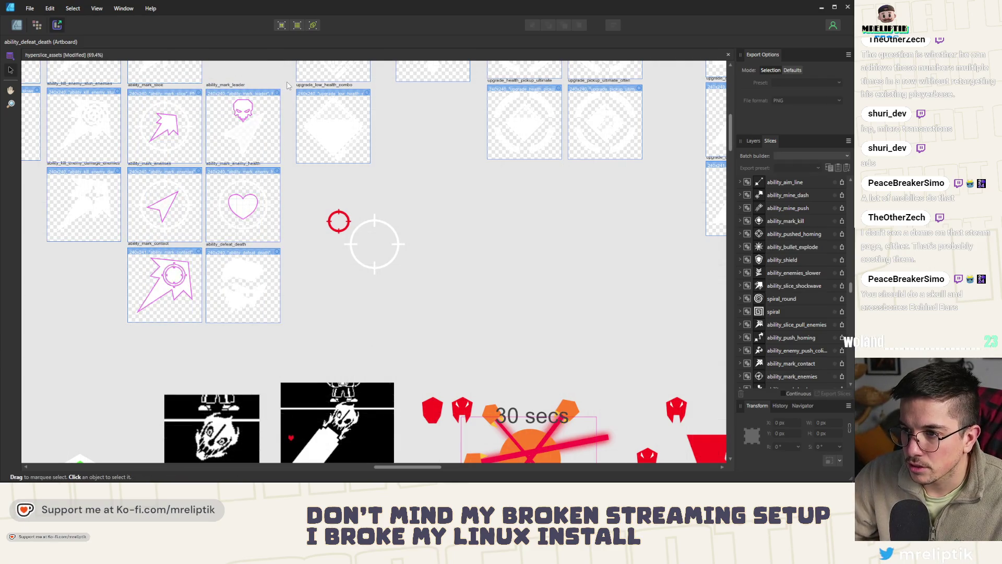
pyautogui.moveTo(302, 78); pyautogui.dragTo(121, 361)
pyautogui.click(121, 361)
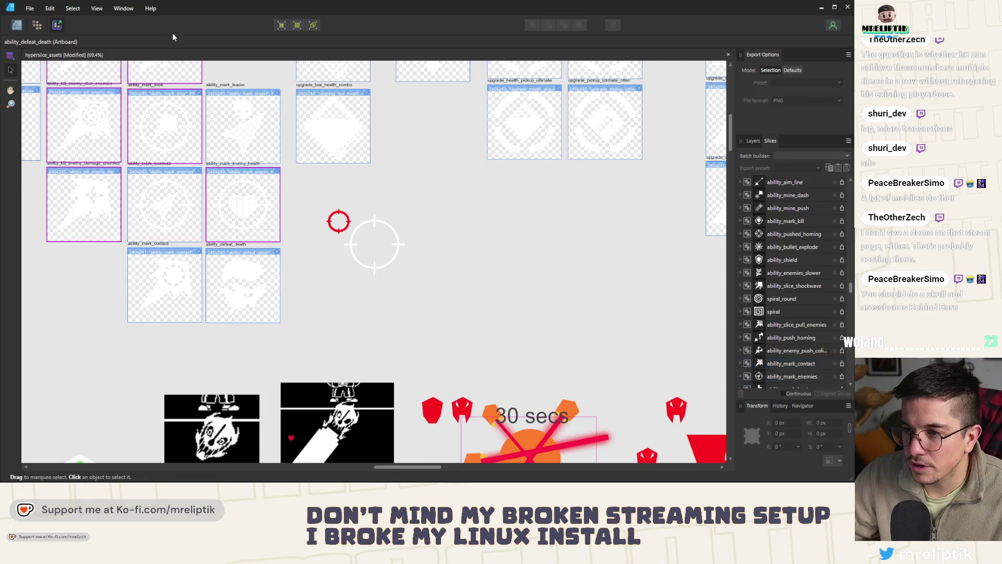
pyautogui.moveTo(301, 100); pyautogui.dragTo(142, 358)
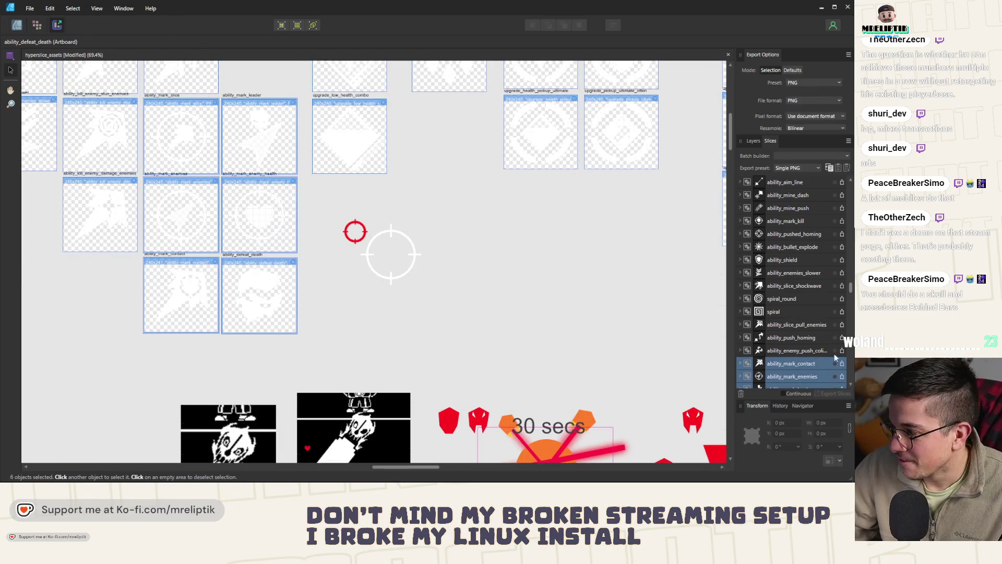
pyautogui.scroll(-3, 156, 236)
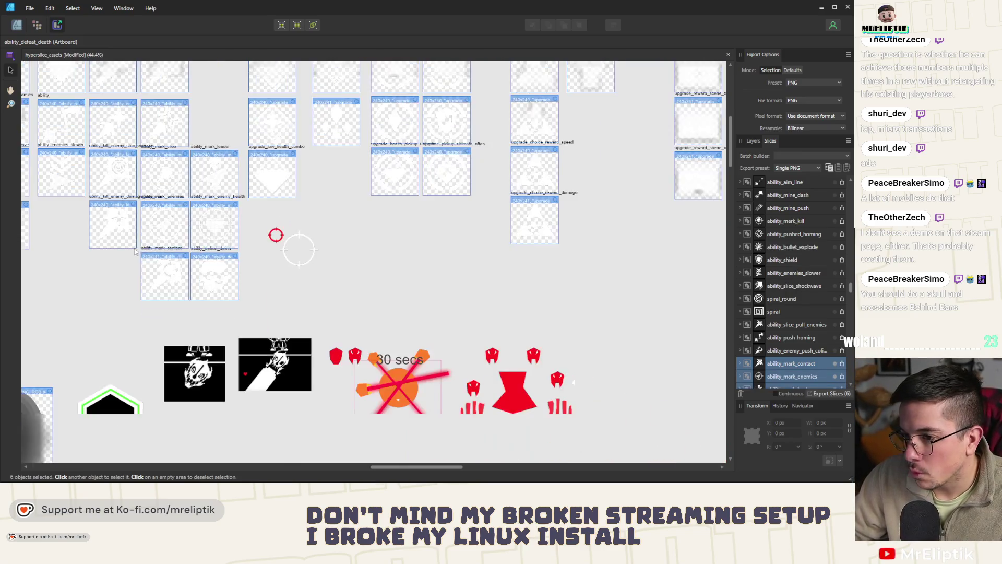
pyautogui.scroll(4, 165, 161)
pyautogui.scroll(-2, 192, 160)
pyautogui.scroll(1, 164, 240)
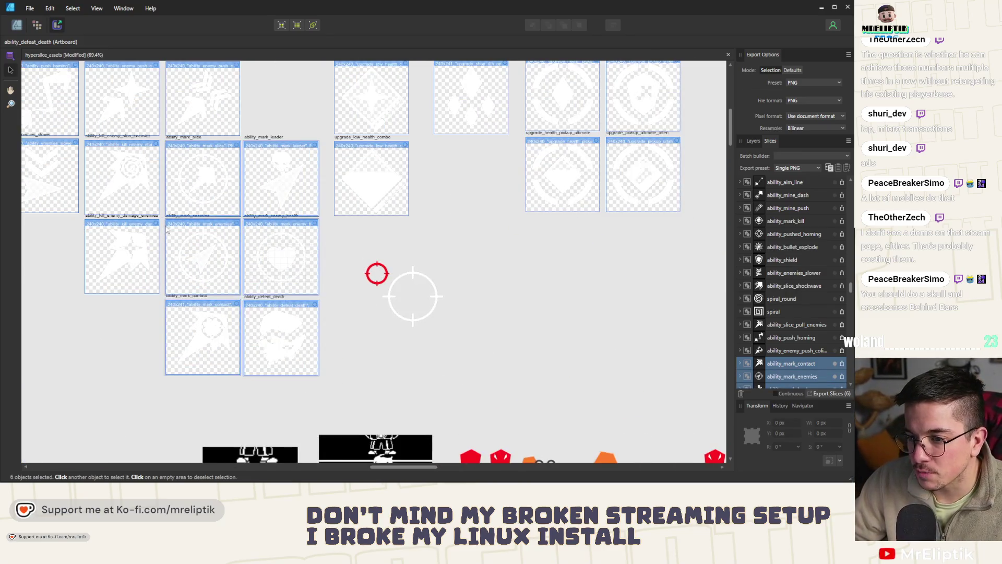
pyautogui.scroll(1, 164, 241)
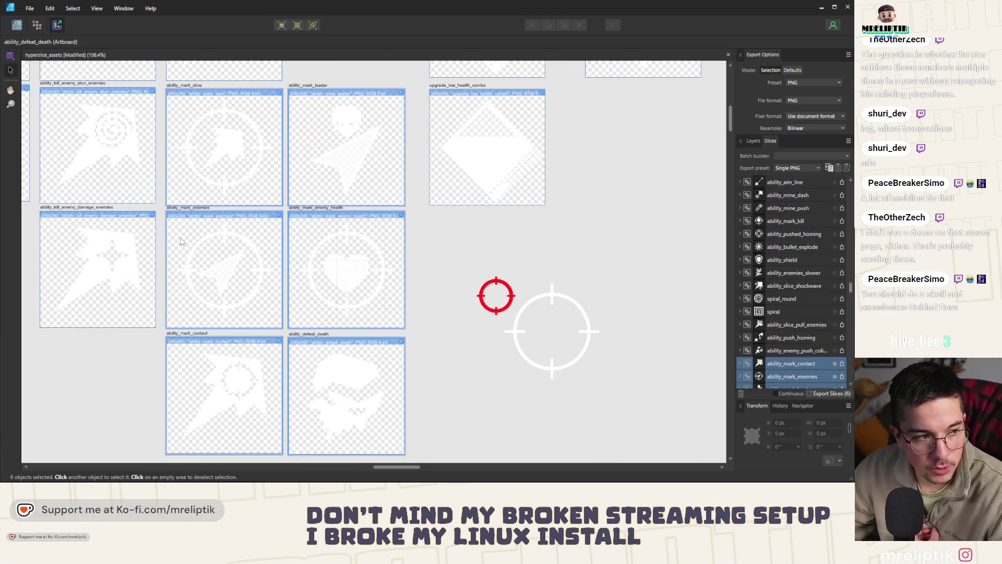
pyautogui.click(832, 393)
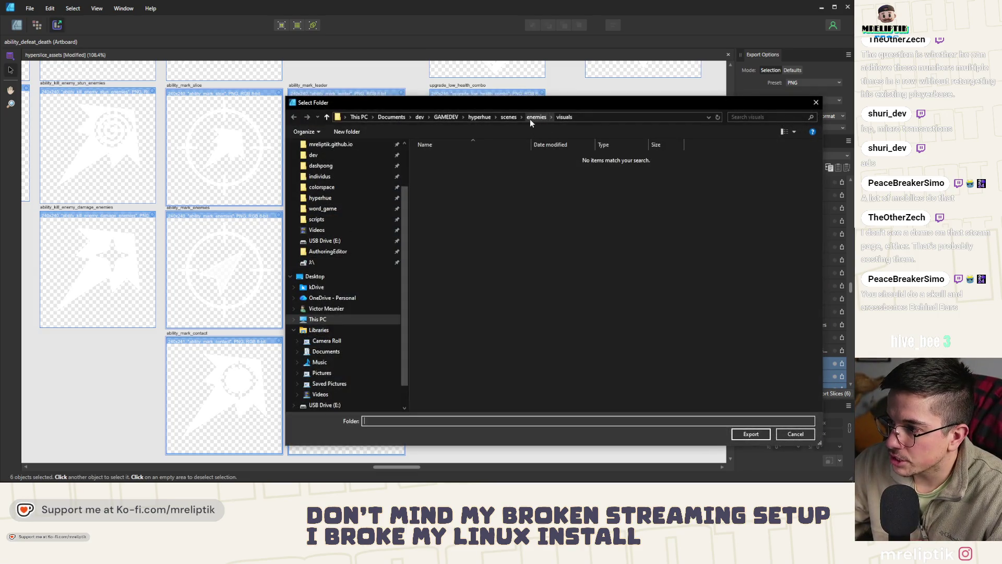
# Browse the folder chooser to hyperhue > resources > visuals and confirm it as the destination.
pyautogui.click(479, 117)
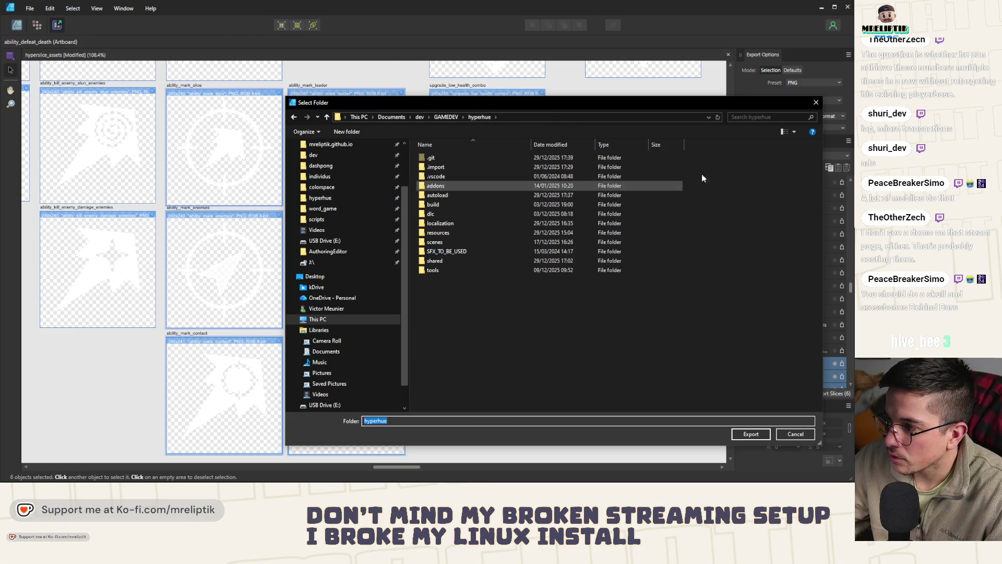
pyautogui.hotkey('alt', 'Tab')
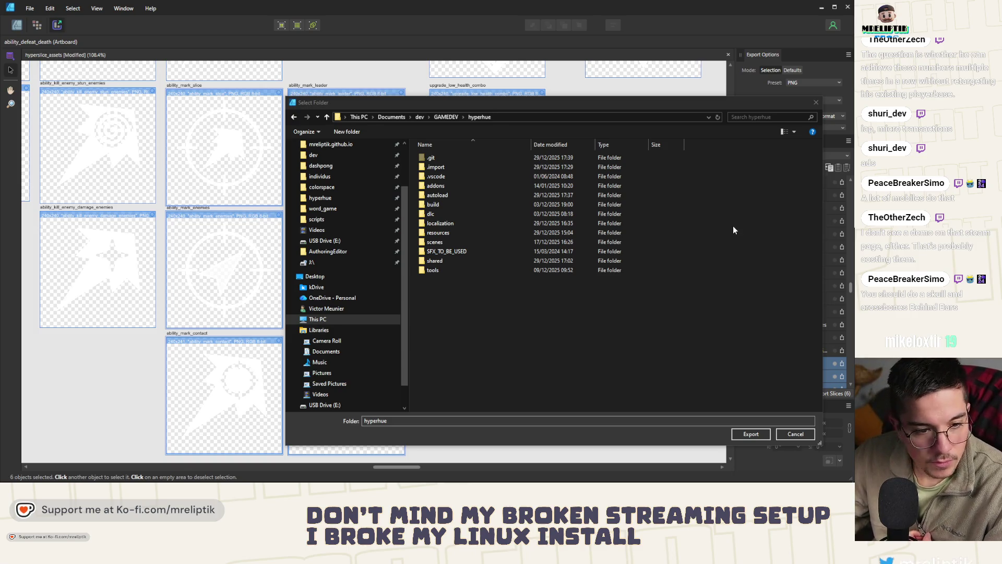
pyautogui.doubleClick(448, 234)
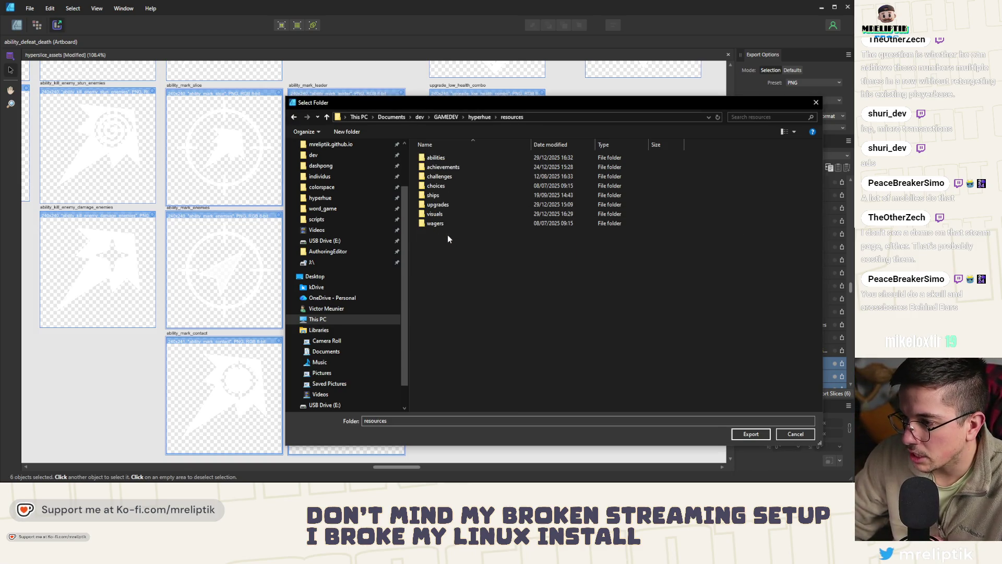
pyautogui.doubleClick(445, 206)
pyautogui.click(511, 117)
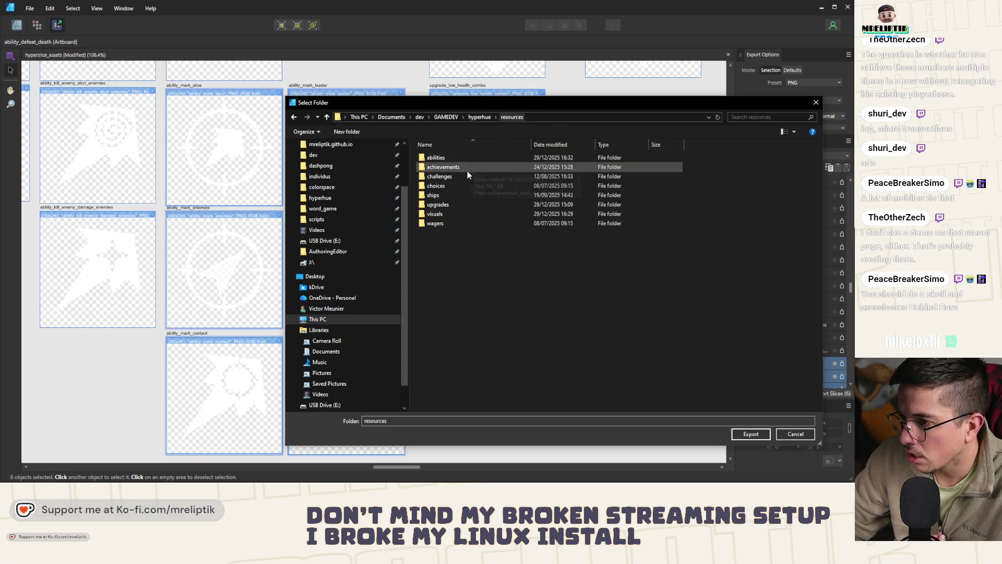
pyautogui.doubleClick(438, 213)
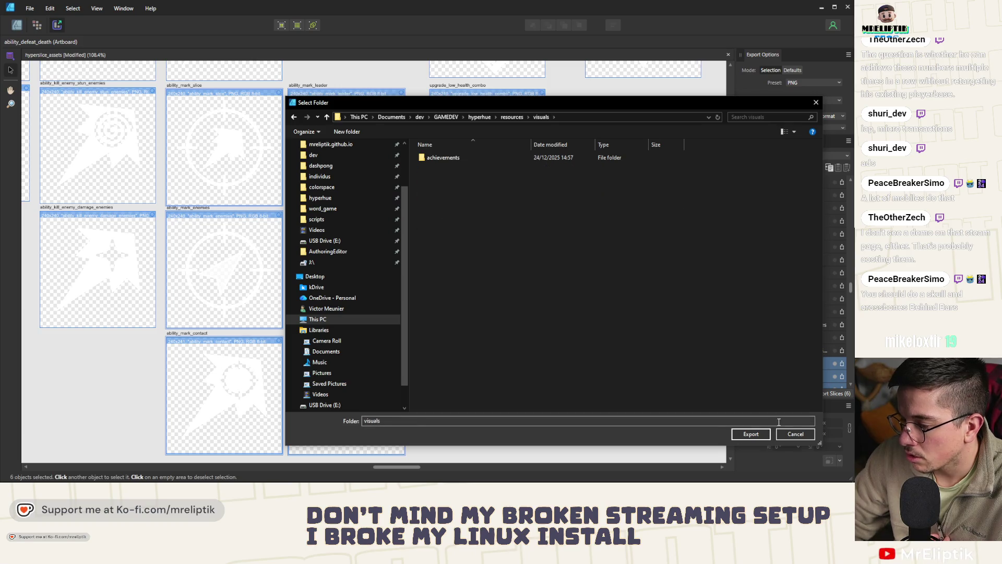
pyautogui.click(750, 435)
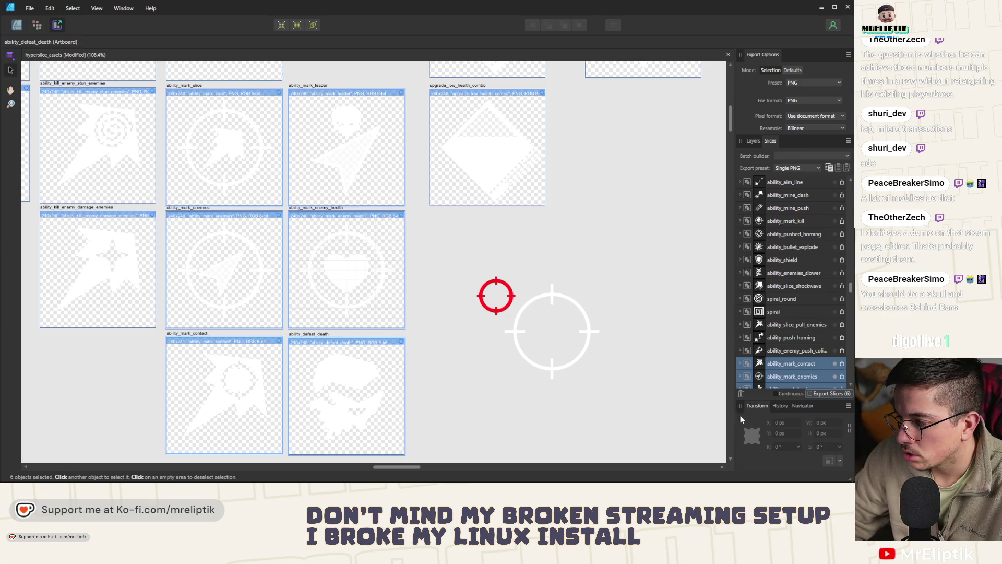
# Export the six slices as PNGs, overwriting the existing files, then switch to Godot.
pyautogui.click(827, 392)
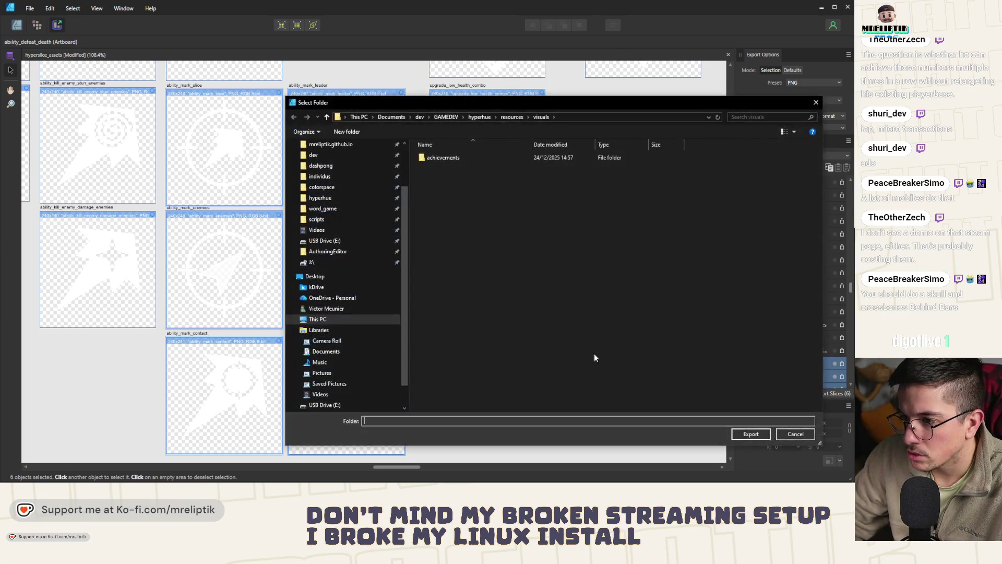
pyautogui.click(749, 434)
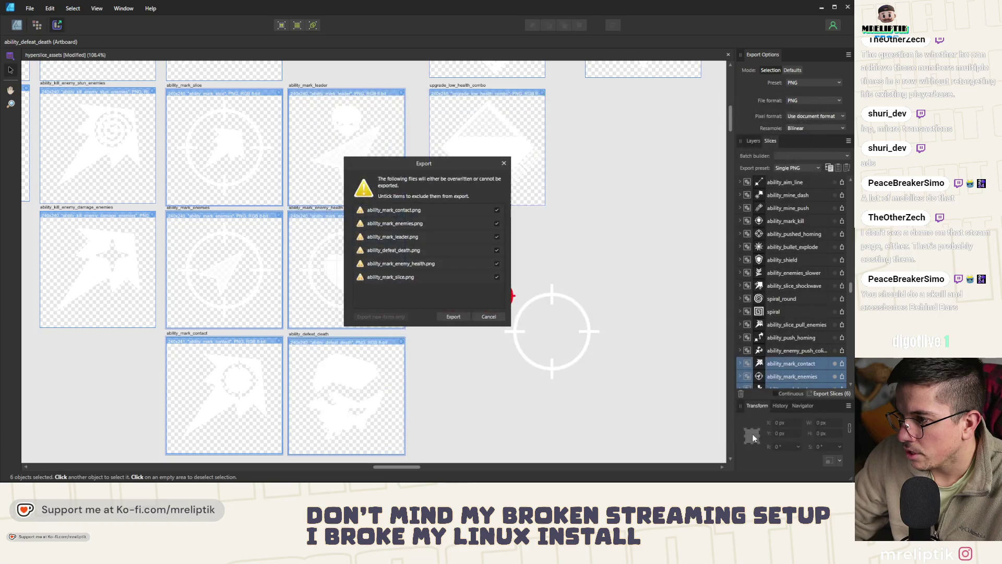
pyautogui.click(492, 318)
pyautogui.hotkey('alt', 'Tab')
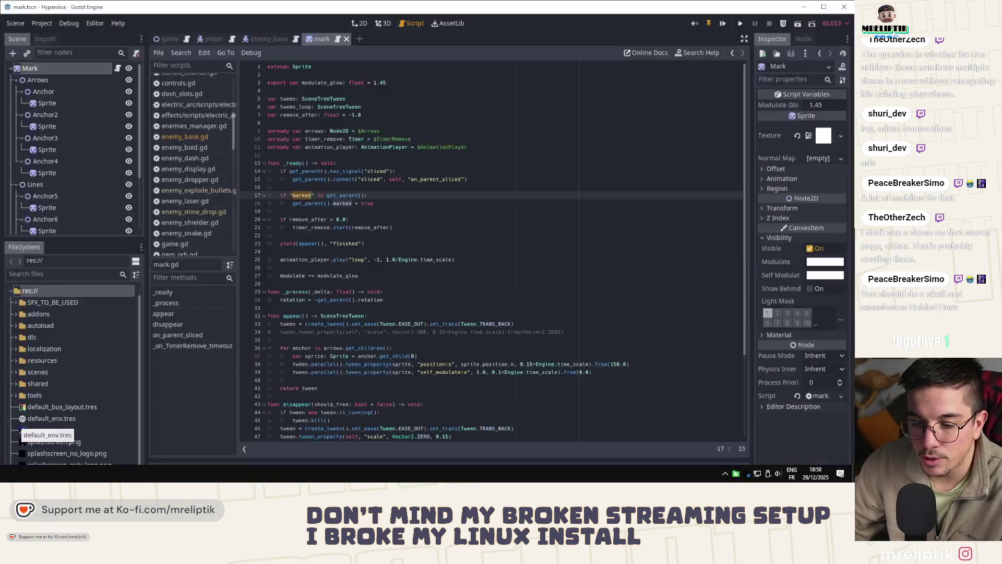
# Show the Mark scene in the 2D view, close the Affinity asset document, and save the scene.
pyautogui.click(366, 23)
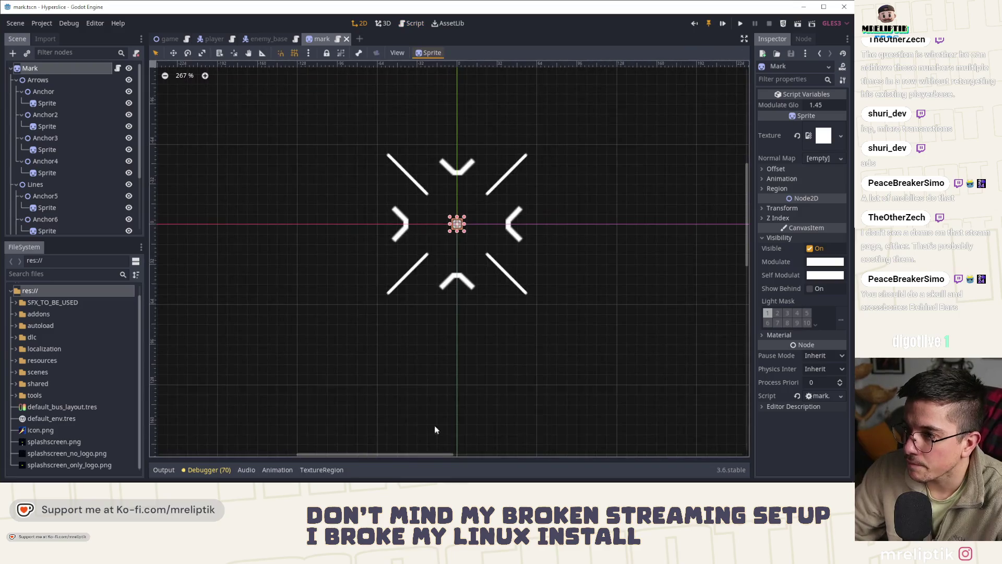
pyautogui.scroll(-1, 418, 224)
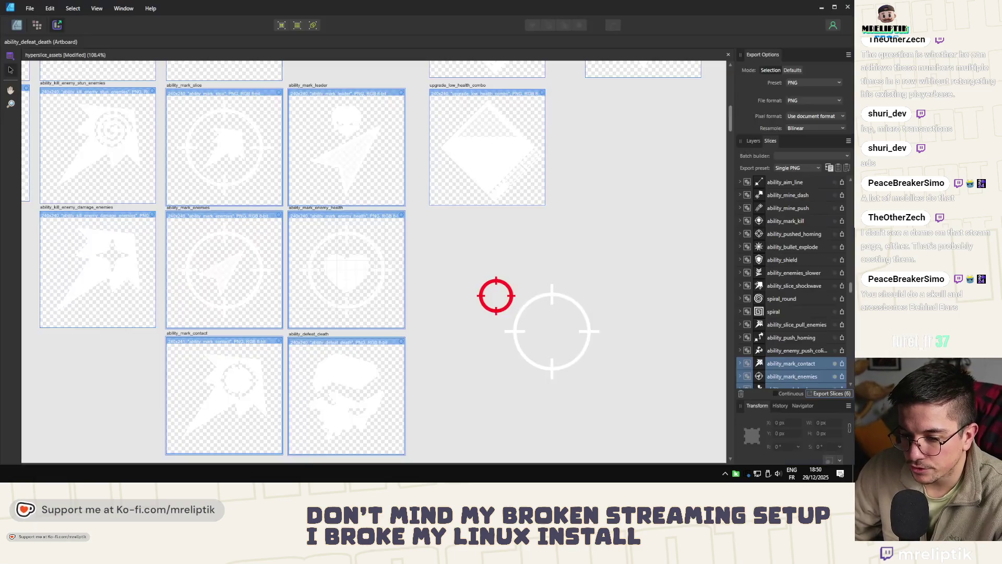
pyautogui.hotkey('alt', 'Tab')
pyautogui.hotkey('ctrl', 'w')
pyautogui.click(395, 258)
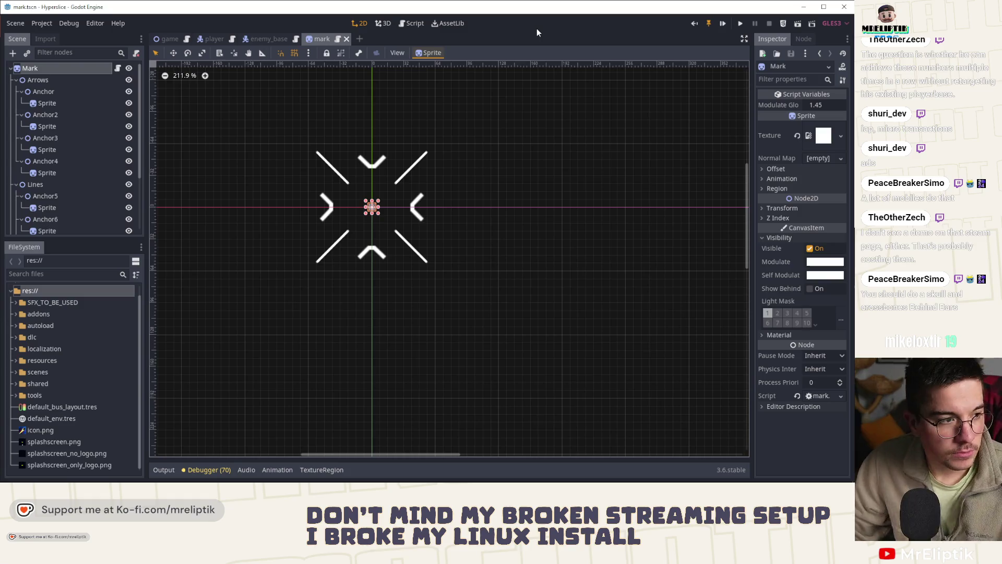
pyautogui.hotkey('ctrl', 's')
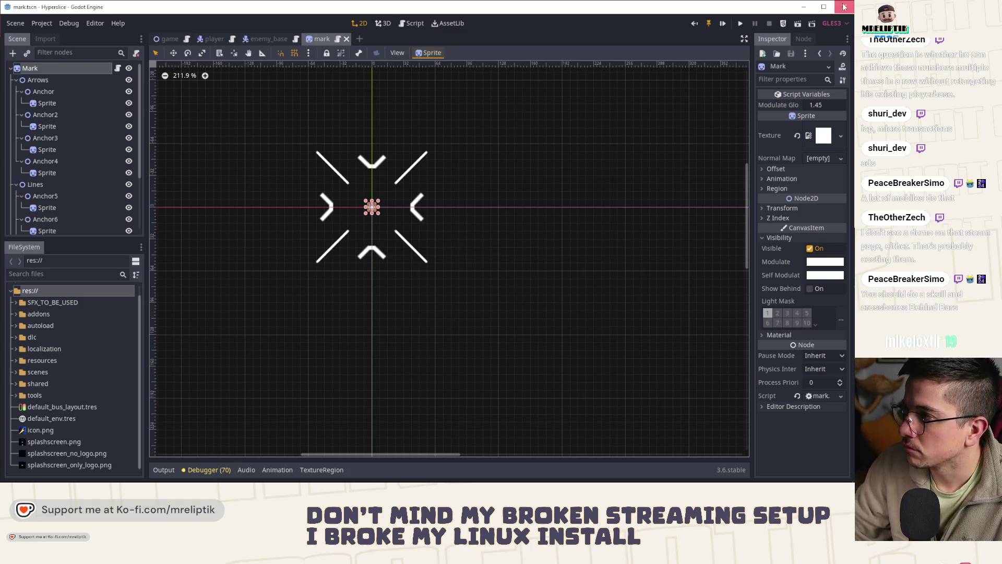
# Quit the Godot editor and return to the Google Sheets home list of recent spreadsheets.
pyautogui.click(844, 7)
pyautogui.click(407, 255)
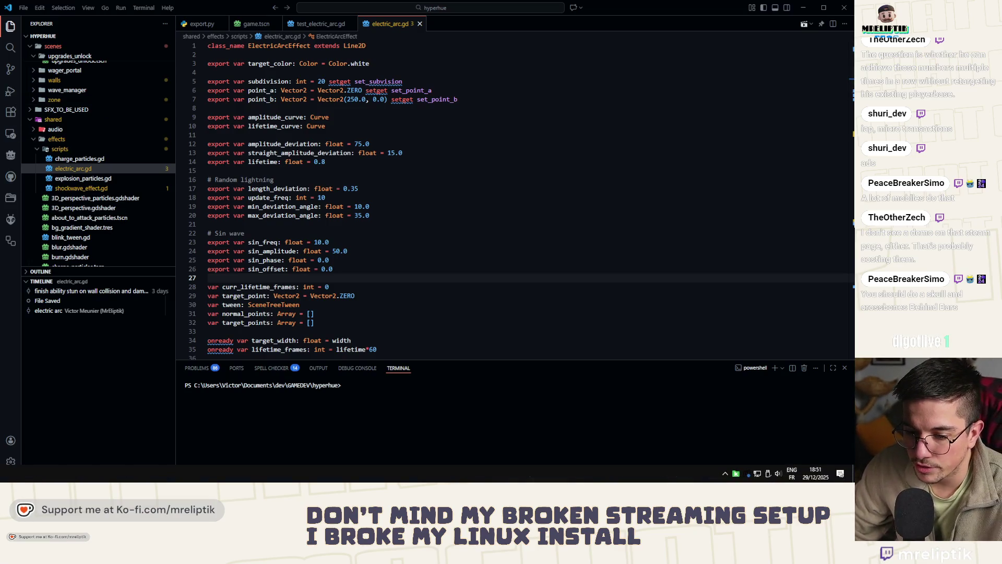
pyautogui.hotkey('alt', 'Tab')
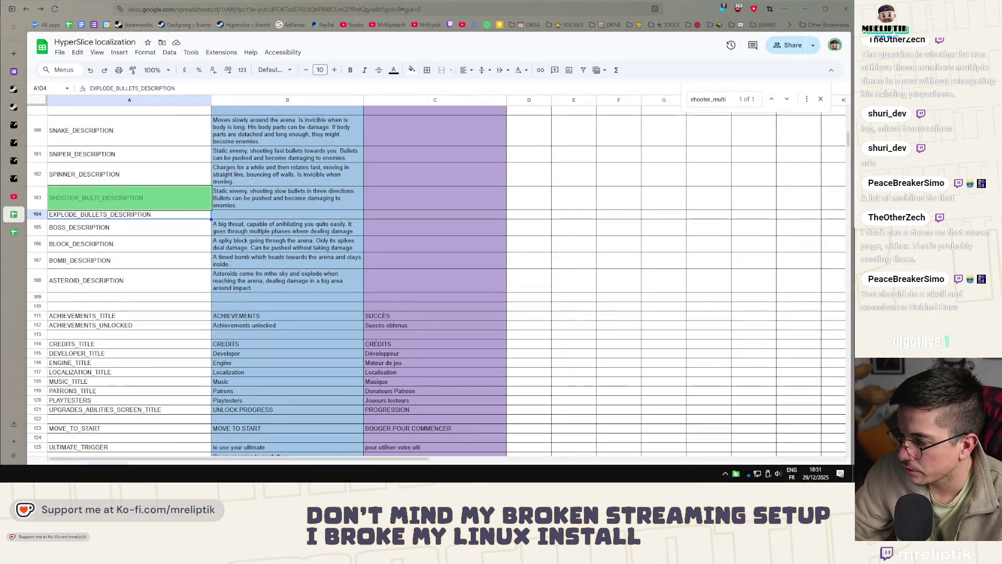
pyautogui.click(840, 473)
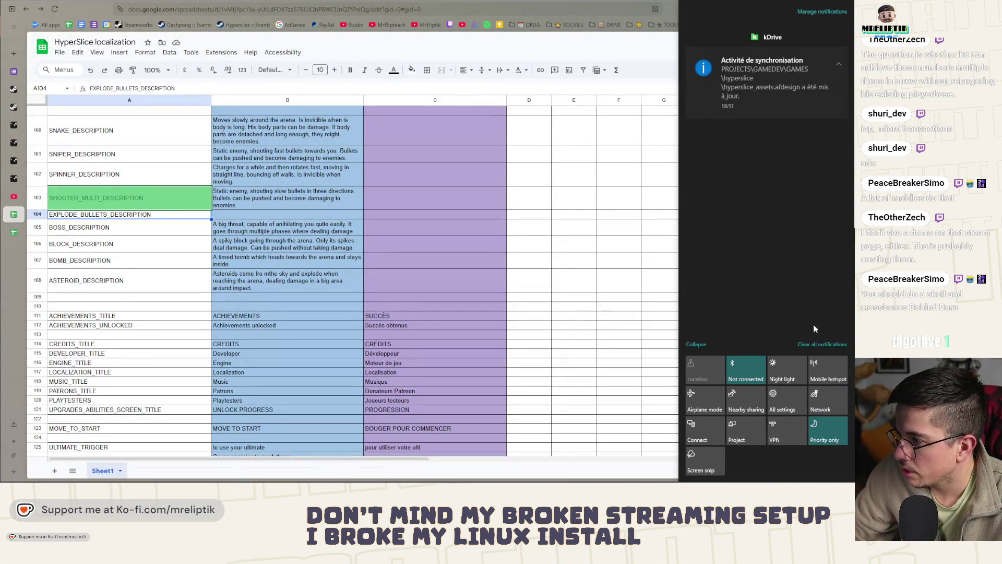
pyautogui.click(7, 104)
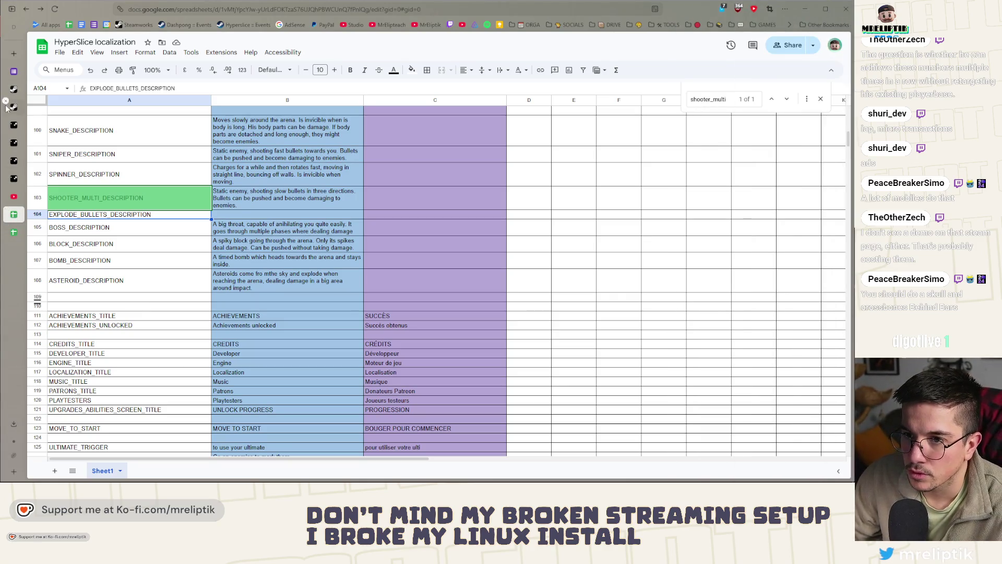
pyautogui.click(14, 250)
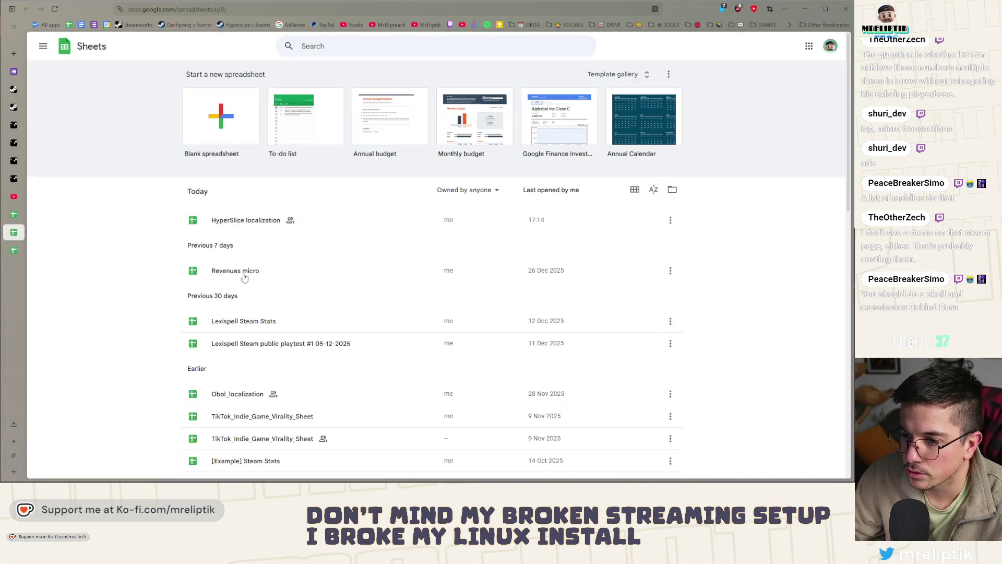
# Open Lexispell Steam Stats, glance at the STATS TO REMOVE sheet, and launch its Apps Script project via Extensions.
pyautogui.click(262, 328)
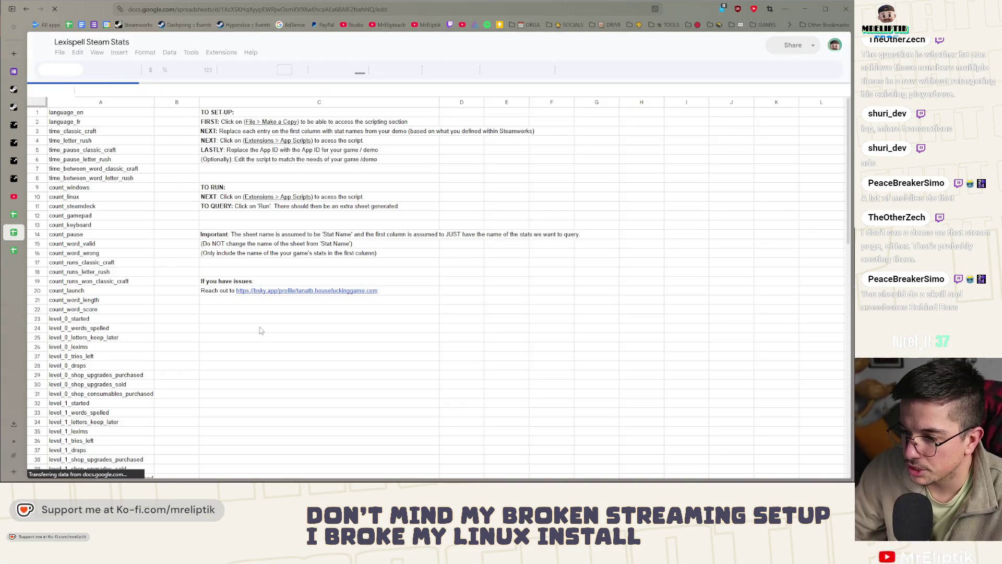
pyautogui.scroll(-3, 208, 446)
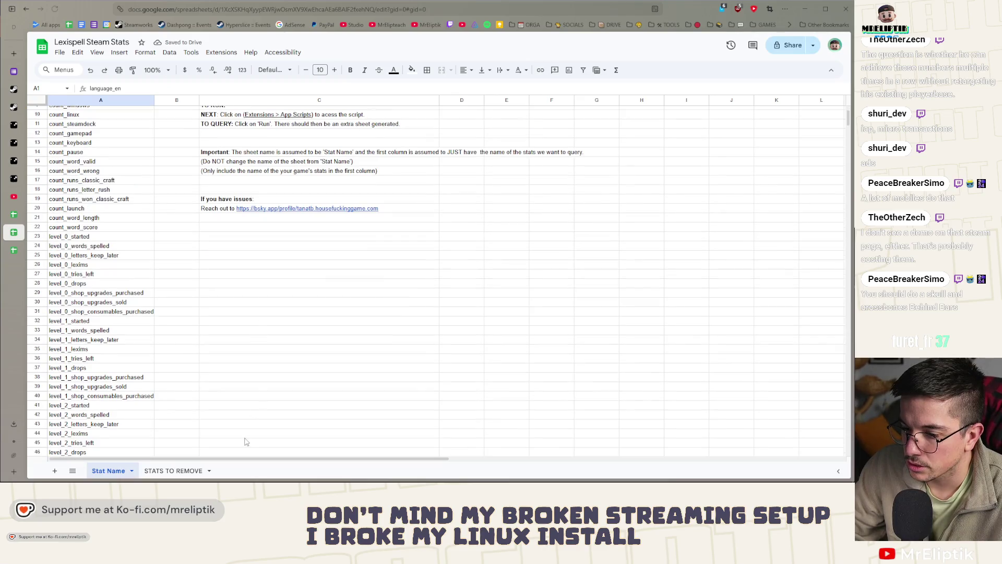
pyautogui.click(174, 470)
pyautogui.click(109, 470)
pyautogui.scroll(3, 185, 294)
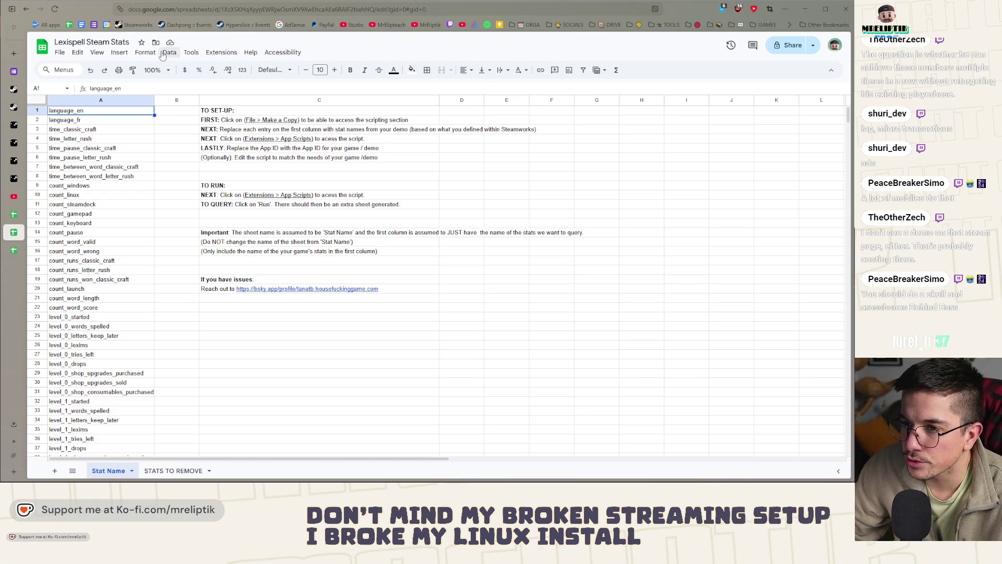
pyautogui.click(142, 53)
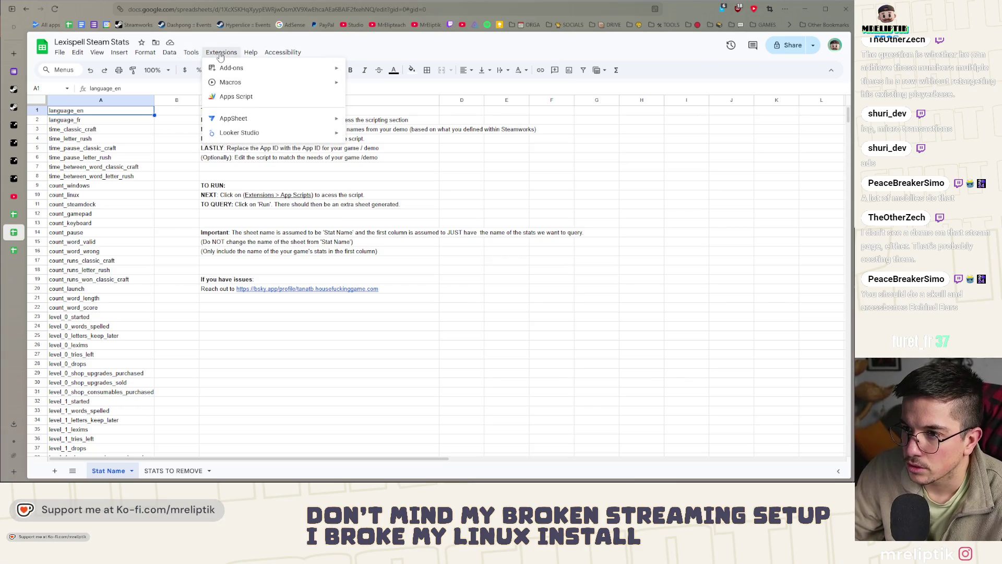
pyautogui.click(246, 98)
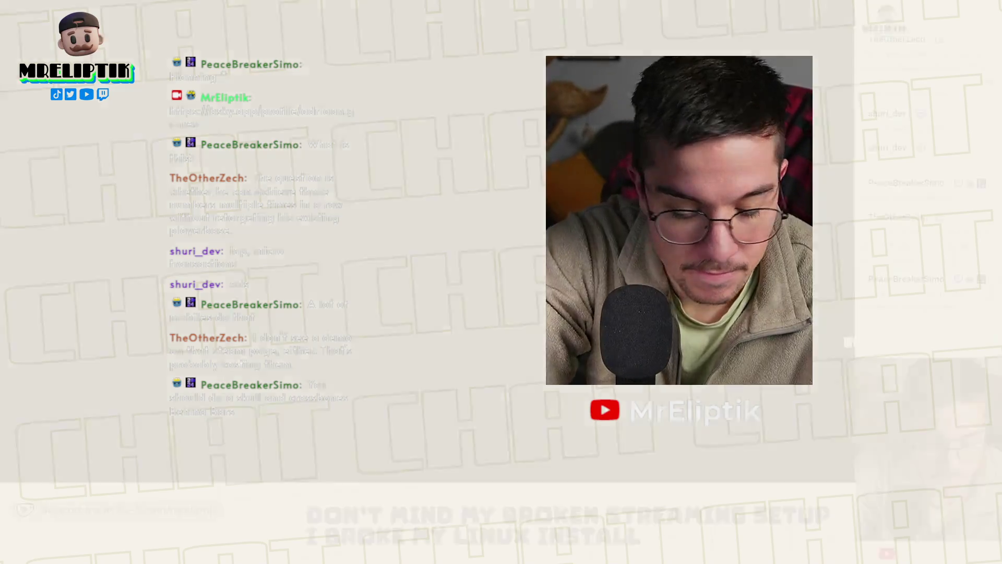
pyautogui.scroll(-3, 144, 307)
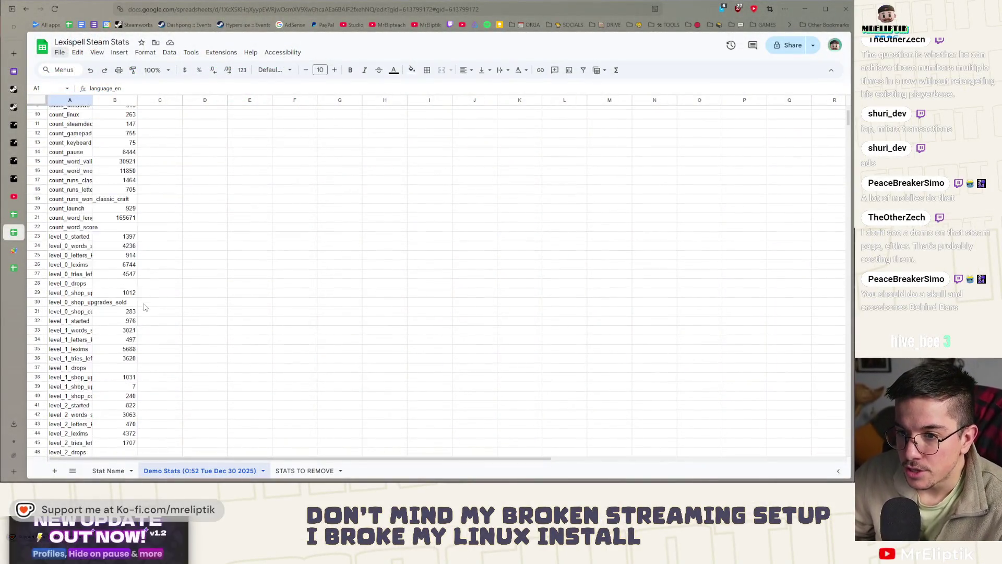
pyautogui.scroll(-4, 144, 307)
pyautogui.scroll(-6, 146, 313)
pyautogui.scroll(-5, 150, 325)
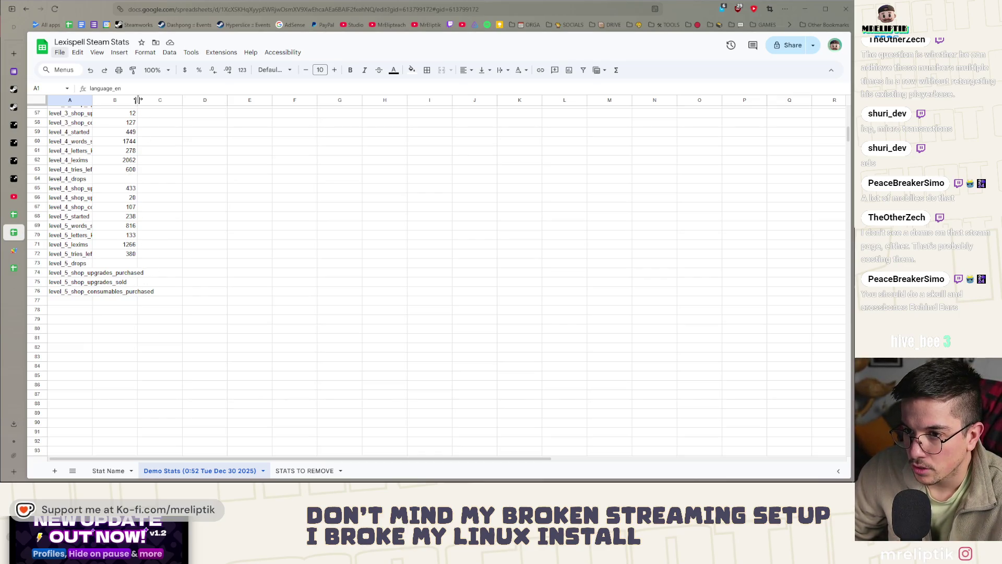
# Widen column A and review stat names such as time_between_word_letter_rush, count_runs_letter_rush and count_word_score.
pyautogui.moveTo(93, 100); pyautogui.dragTo(161, 100)
pyautogui.scroll(5, 163, 164)
pyautogui.scroll(5, 165, 250)
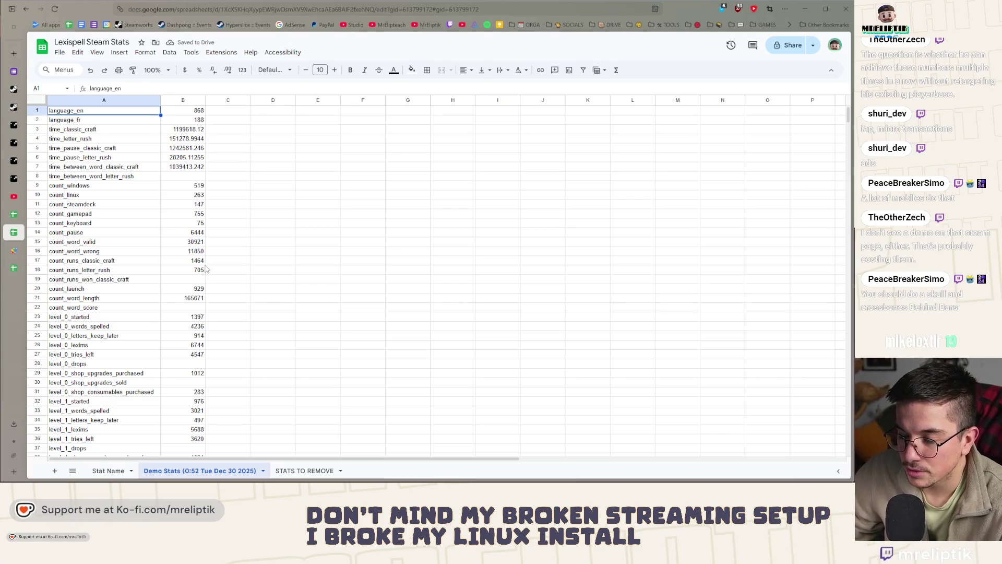
pyautogui.click(82, 178)
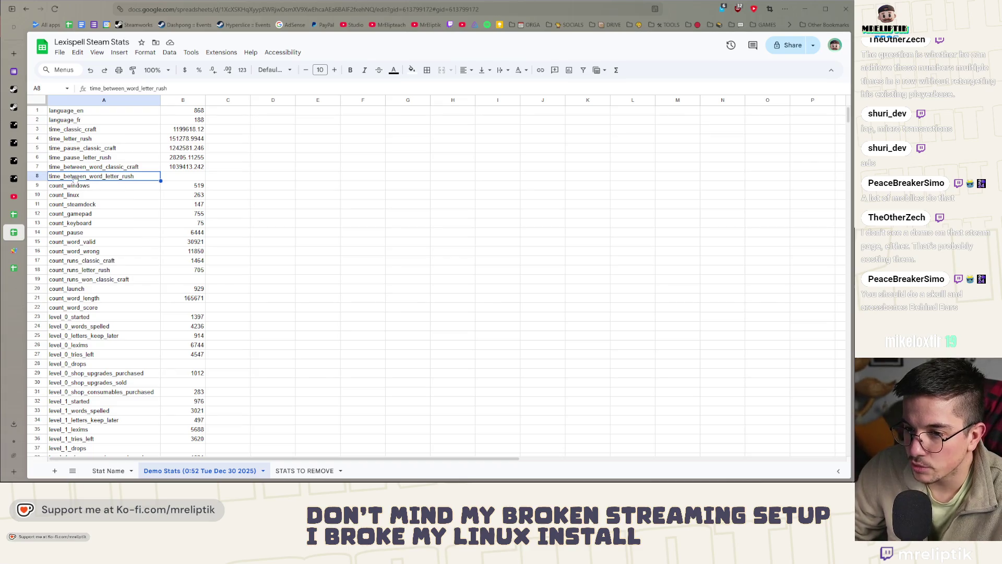
pyautogui.scroll(-3, 159, 183)
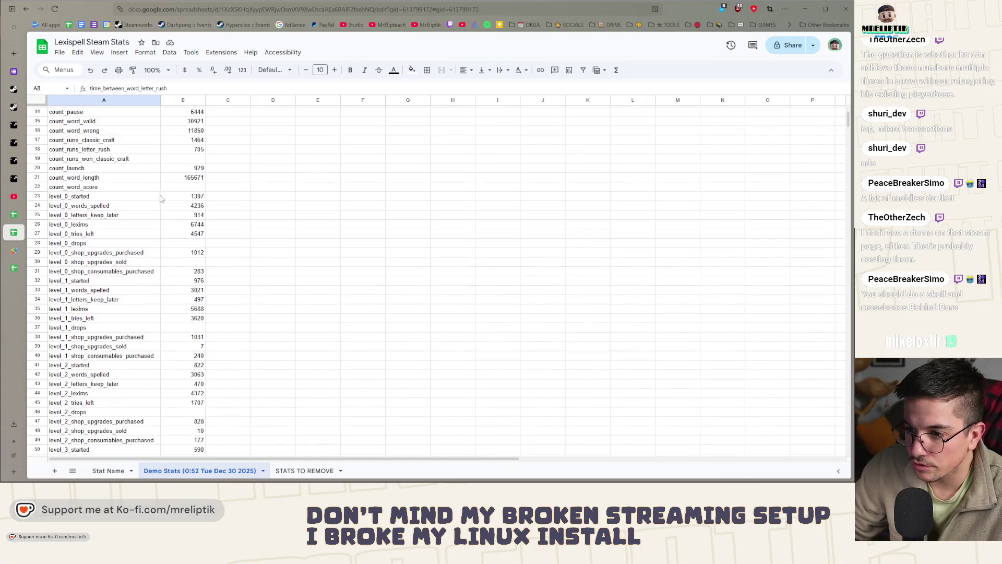
pyautogui.click(106, 160)
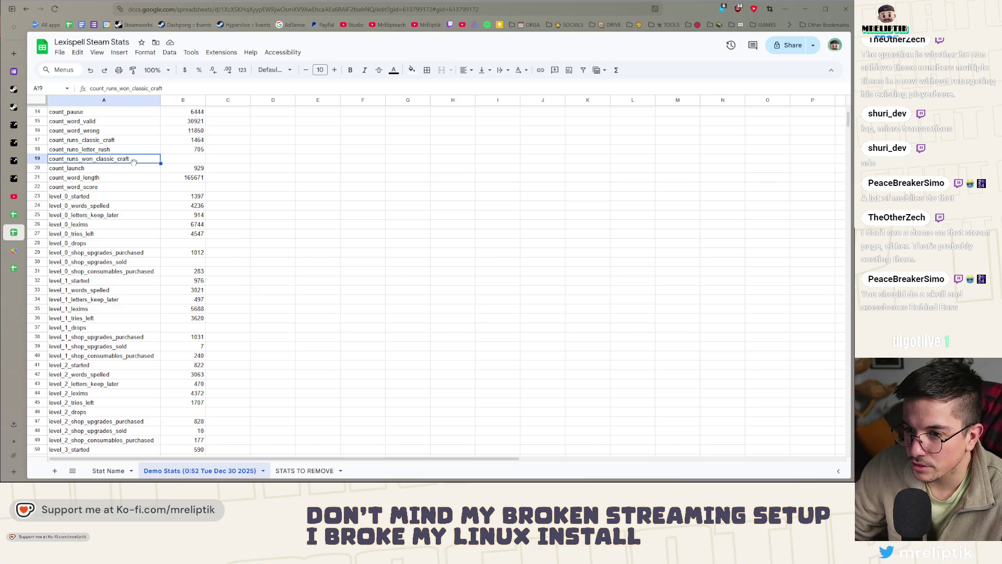
pyautogui.click(108, 150)
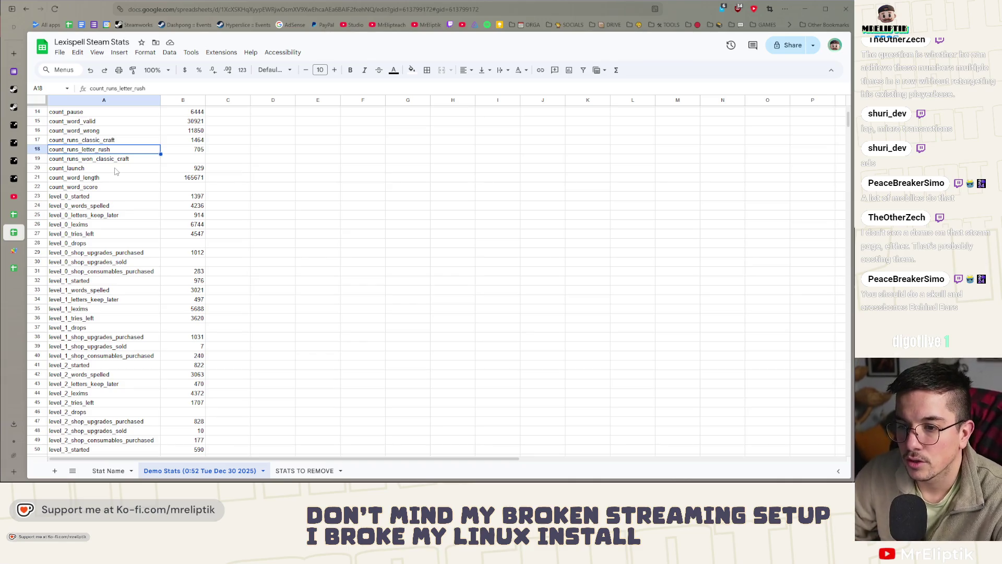
pyautogui.click(157, 160)
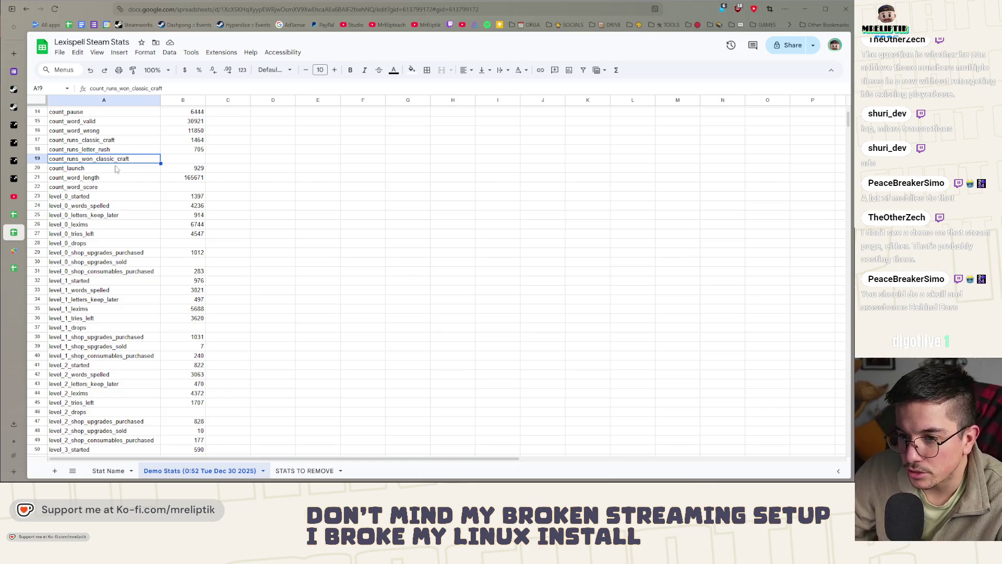
pyautogui.click(102, 188)
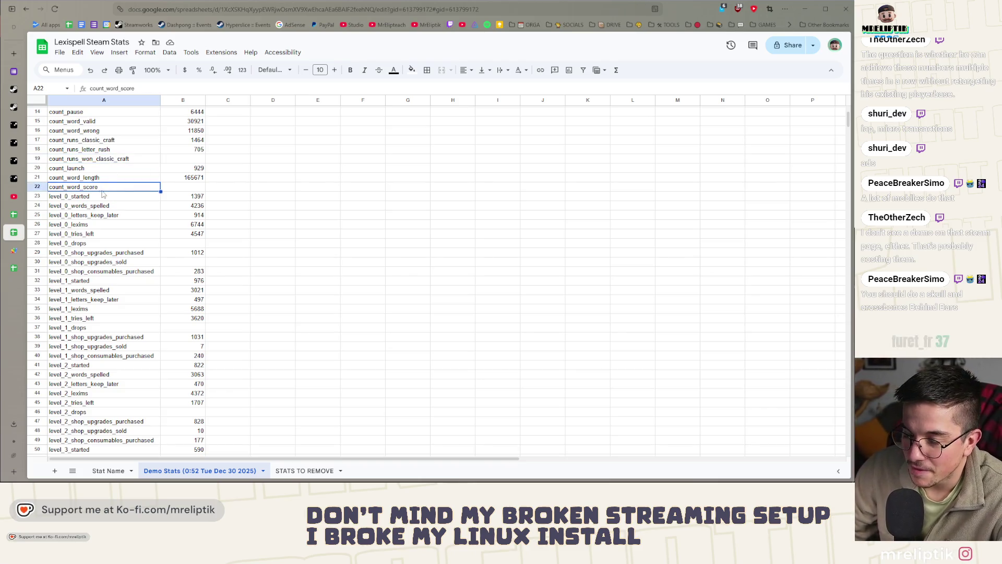
# Check column B values for count_word_score, level_0/1/2_drops, level_4_tries_left and count_windows, noting missing ones.
pyautogui.click(195, 187)
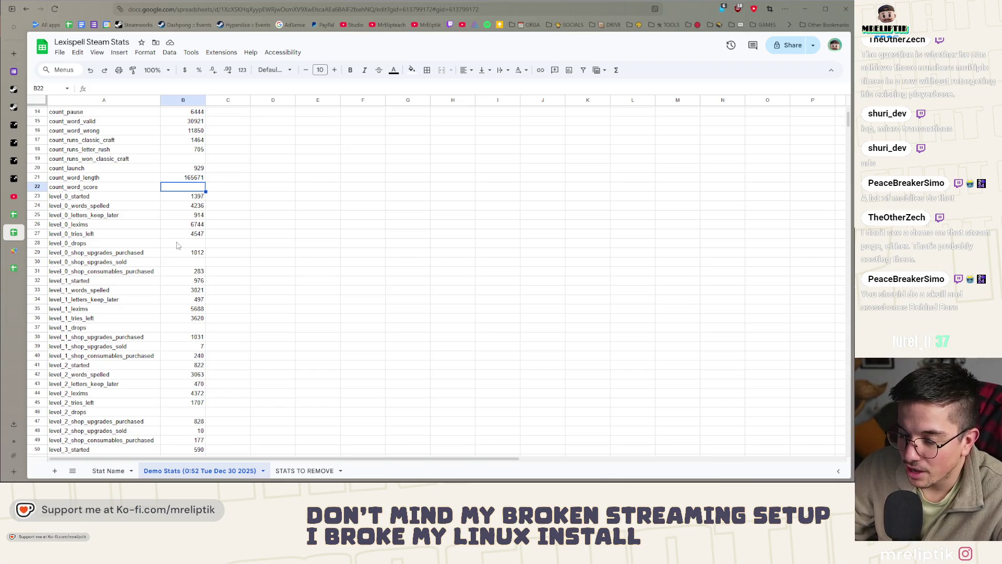
pyautogui.click(180, 243)
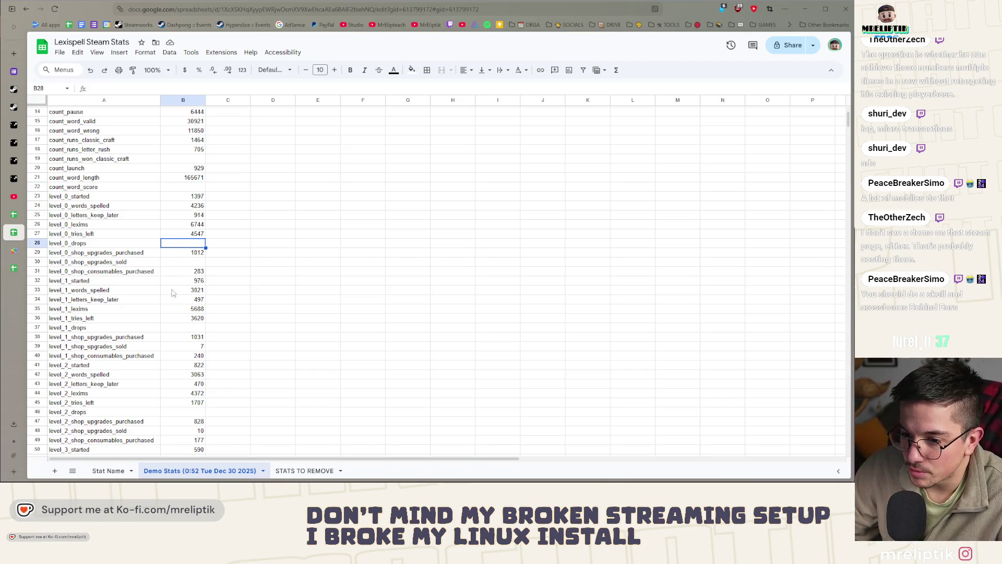
pyautogui.click(194, 328)
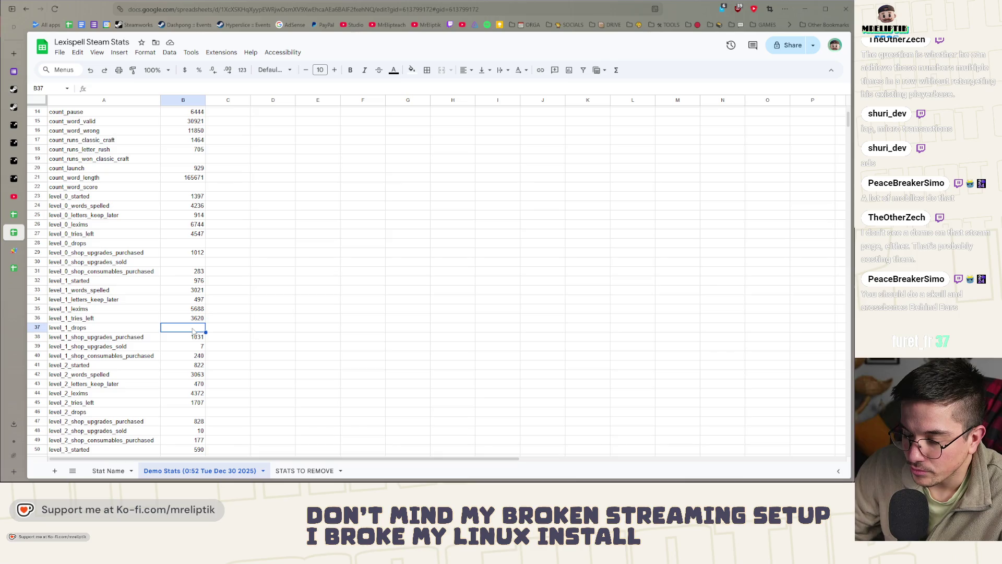
pyautogui.click(92, 327)
pyautogui.click(185, 329)
pyautogui.scroll(-3, 185, 331)
pyautogui.click(188, 331)
pyautogui.scroll(-5, 188, 333)
pyautogui.click(187, 339)
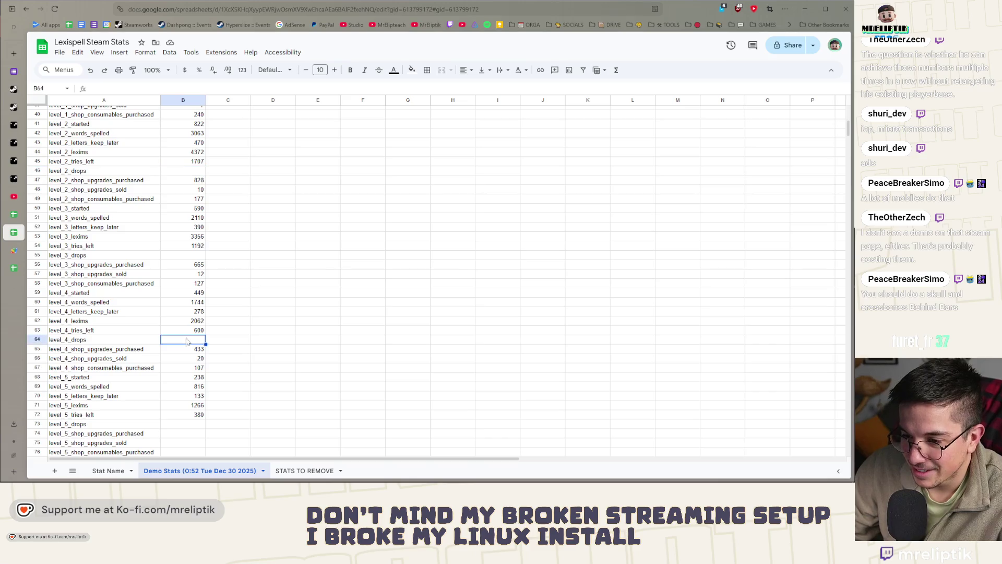
pyautogui.scroll(10, 187, 336)
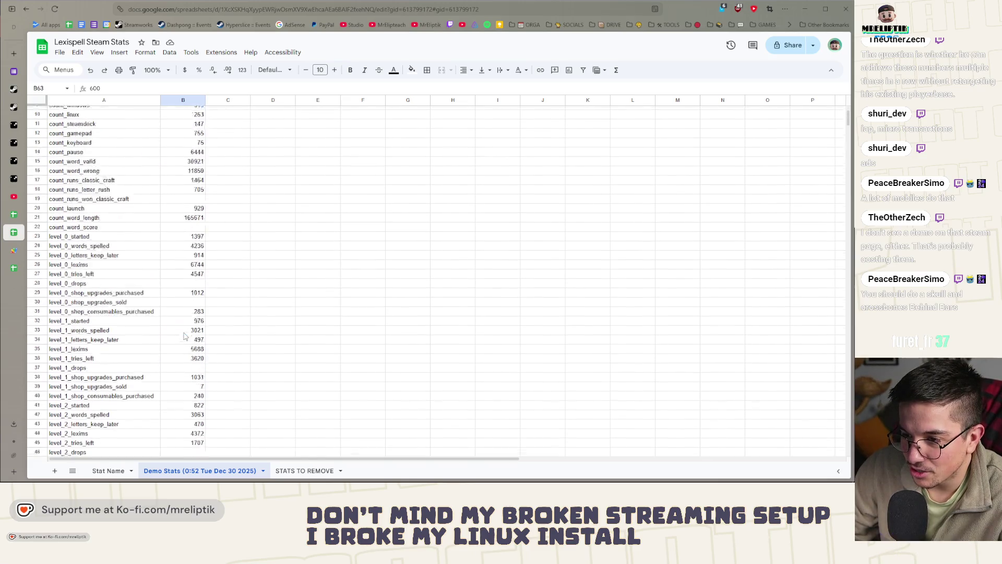
pyautogui.click(179, 179)
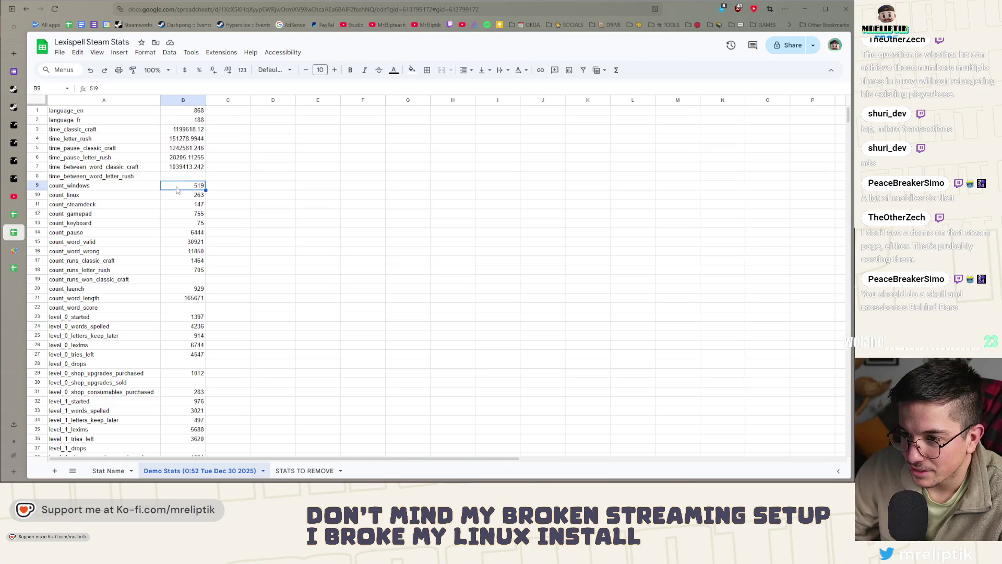
pyautogui.click(182, 204)
pyautogui.click(187, 185)
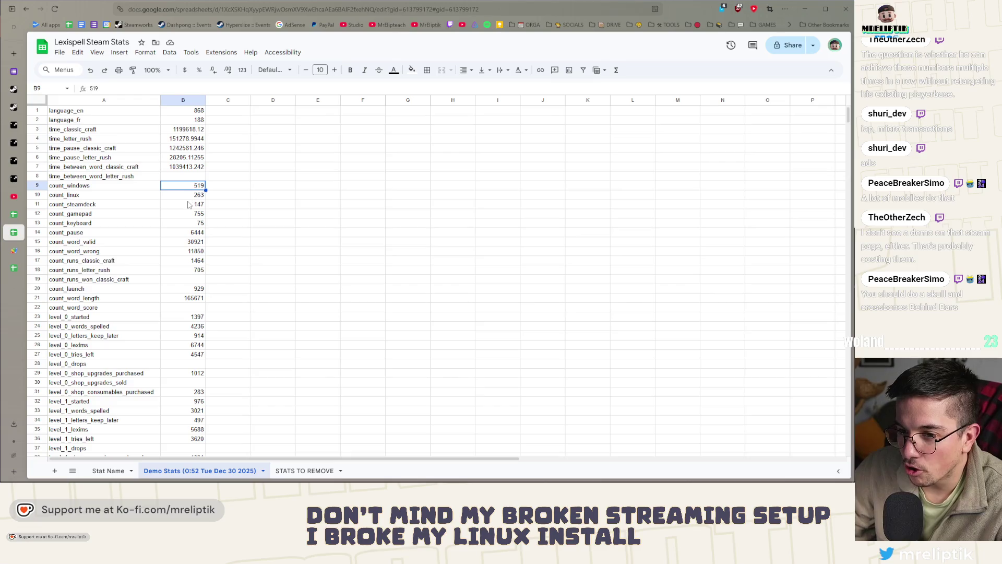
# Check the platform and input values: count_linux, count_steamdeck, count_gamepad, count_keyboard, count_pause, count_word_valid.
pyautogui.press('Down')
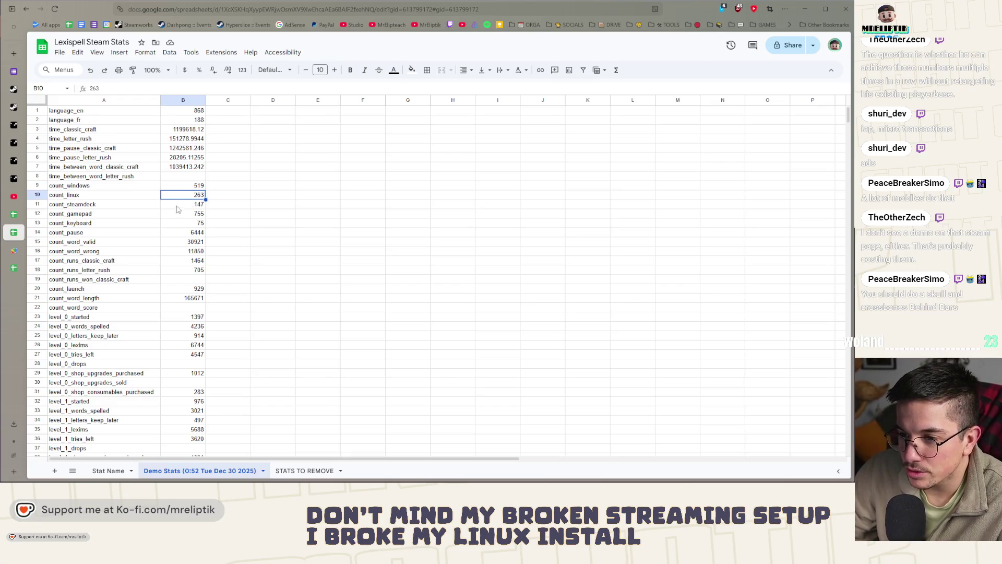
pyautogui.press('Down')
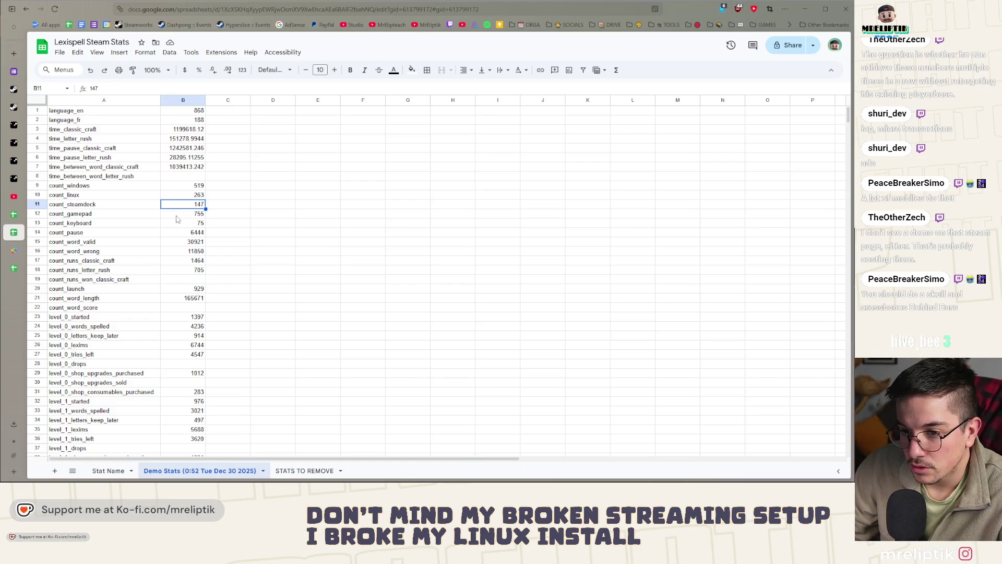
pyautogui.click(181, 215)
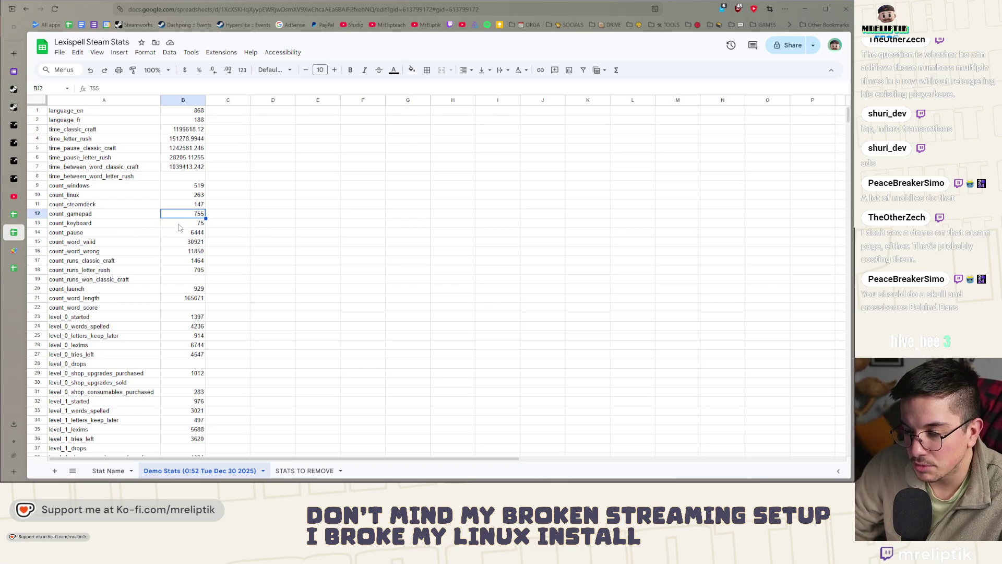
pyautogui.click(179, 224)
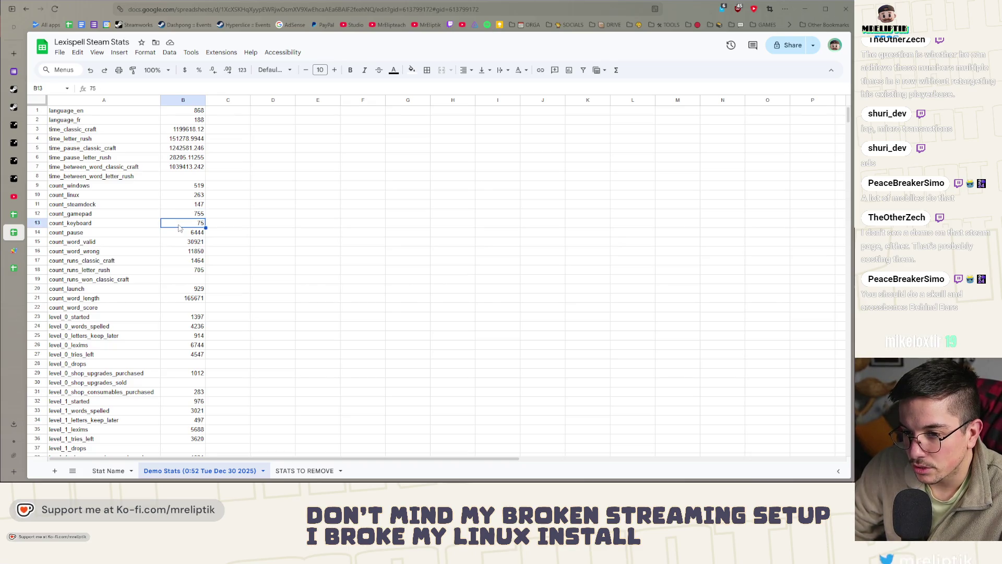
pyautogui.press('Up')
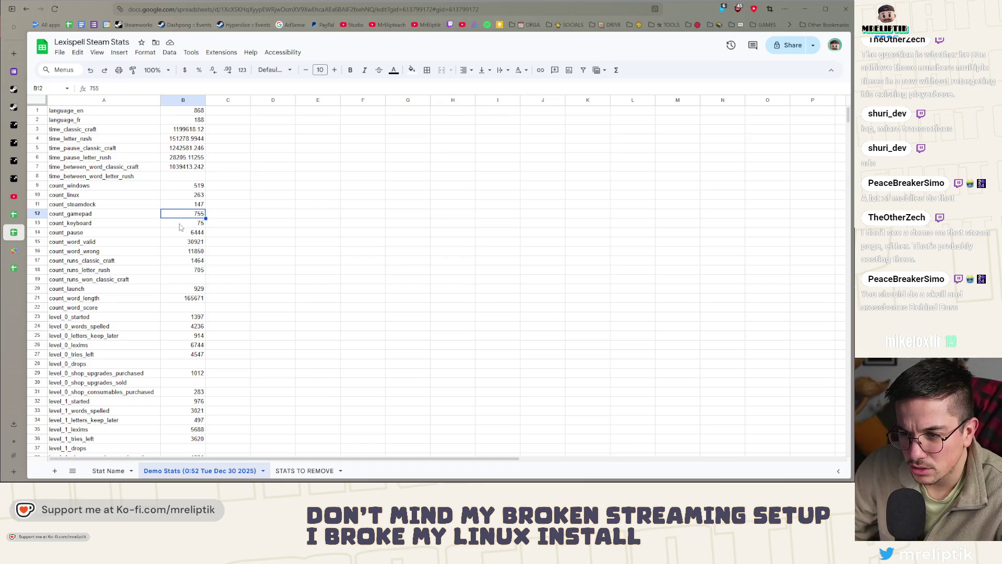
pyautogui.click(166, 236)
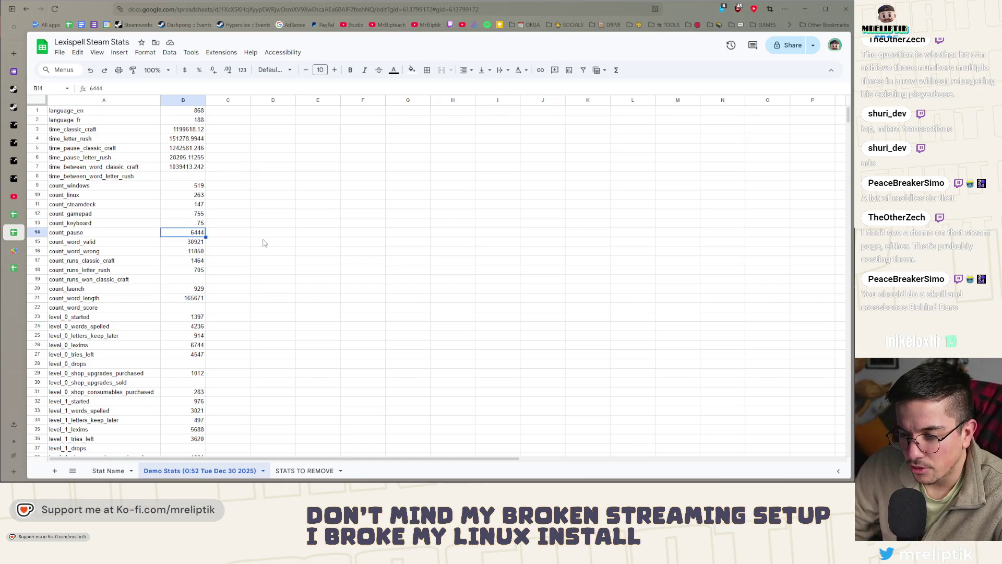
pyautogui.press('Down')
pyautogui.press('Left')
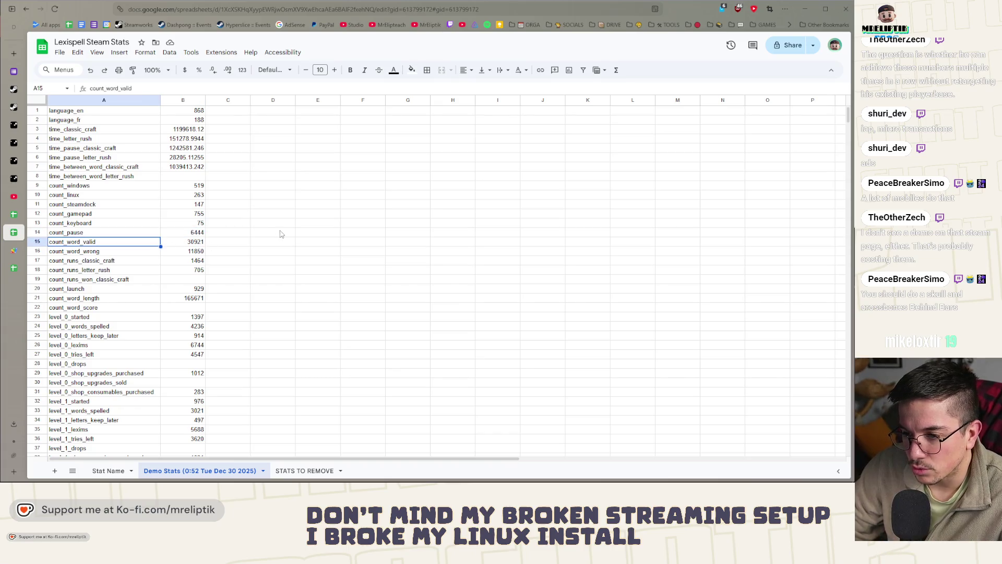
pyautogui.click(195, 242)
pyautogui.scroll(-1, 174, 248)
pyautogui.scroll(-2, 174, 248)
pyautogui.scroll(-2, 173, 248)
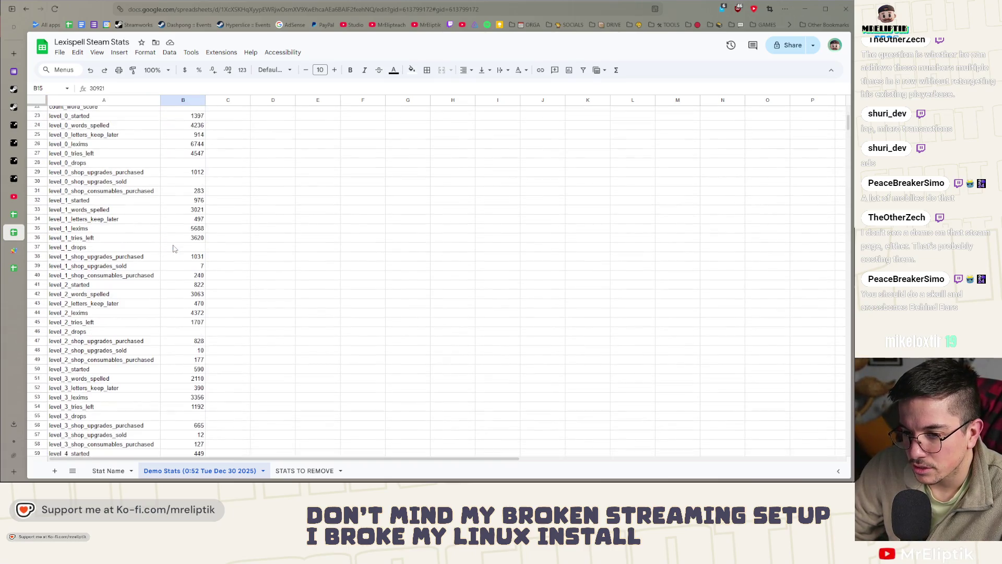
pyautogui.scroll(-5, 174, 248)
pyautogui.scroll(3, 195, 258)
pyautogui.scroll(5, 221, 274)
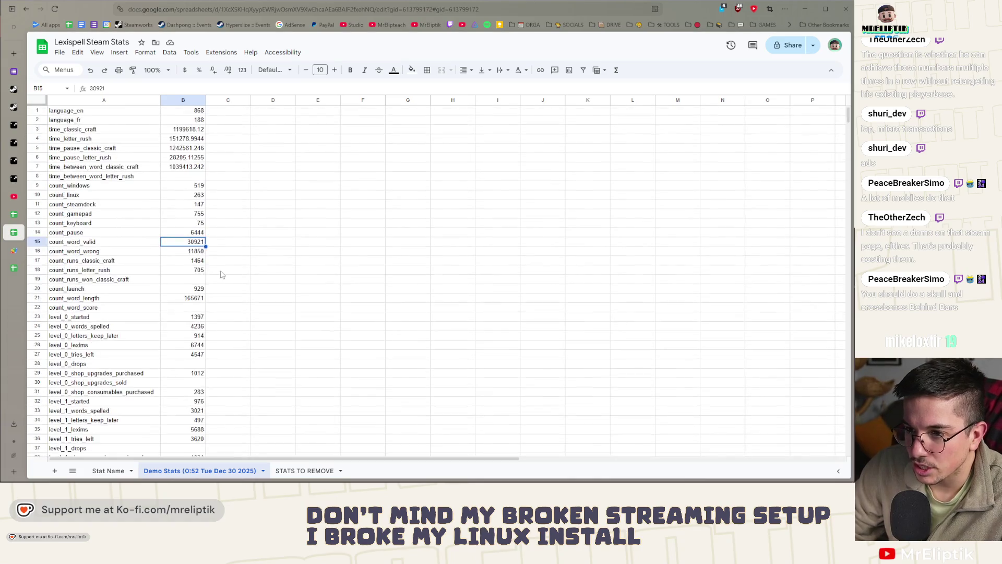
# Review language_en, time_classic_craft, time_letter_rush and the missing letter-rush, runs-won and word-score values.
pyautogui.click(188, 110)
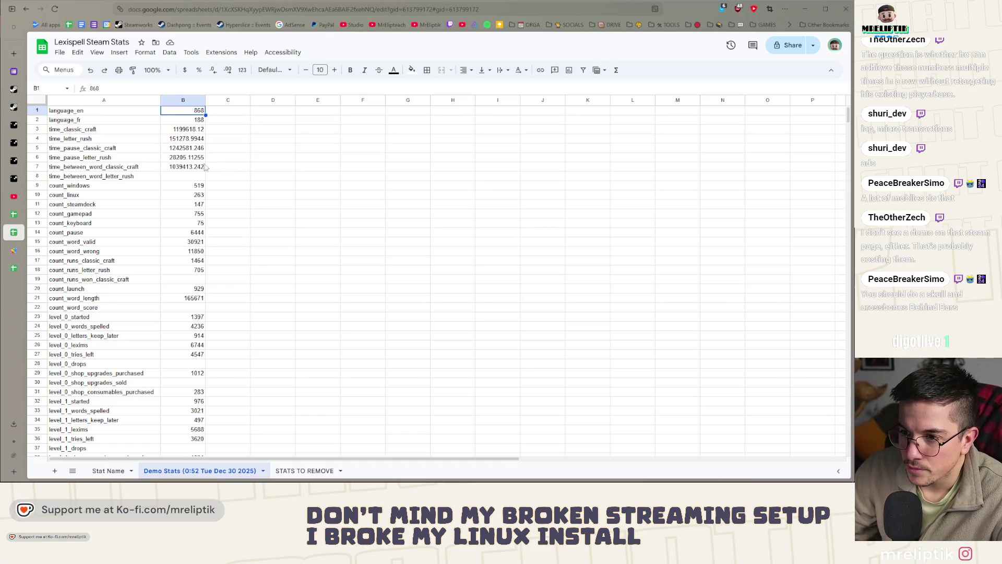
pyautogui.press('Down')
pyautogui.press('Down')
pyautogui.press('Down')
pyautogui.click(180, 130)
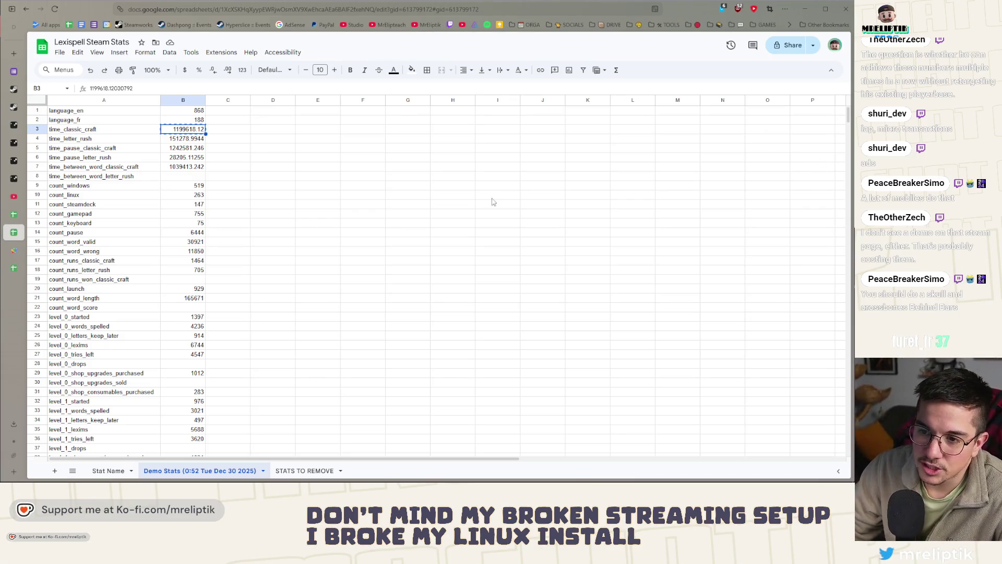
pyautogui.click(90, 131)
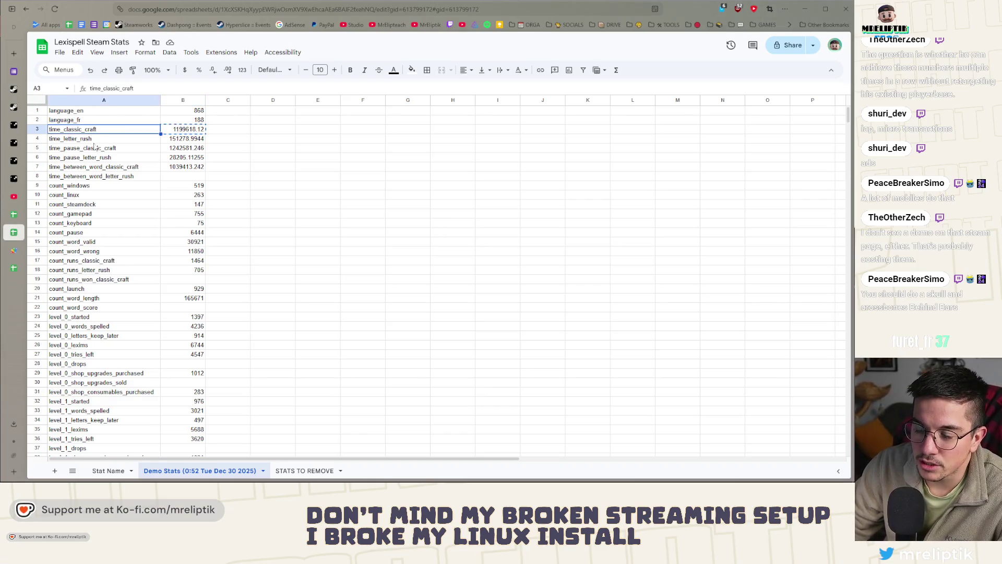
pyautogui.click(181, 138)
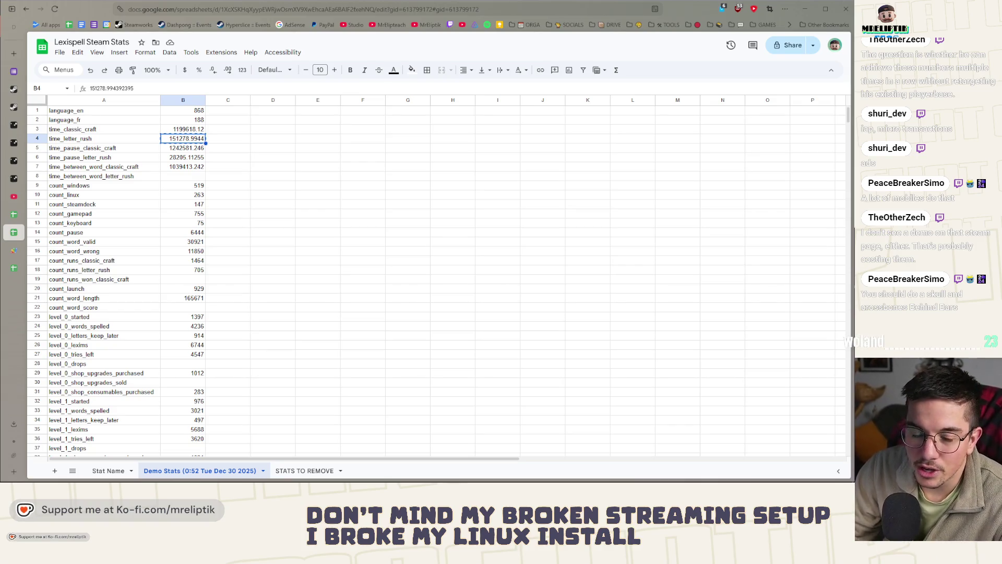
pyautogui.click(174, 175)
pyautogui.scroll(-2, 181, 196)
pyautogui.scroll(-2, 186, 209)
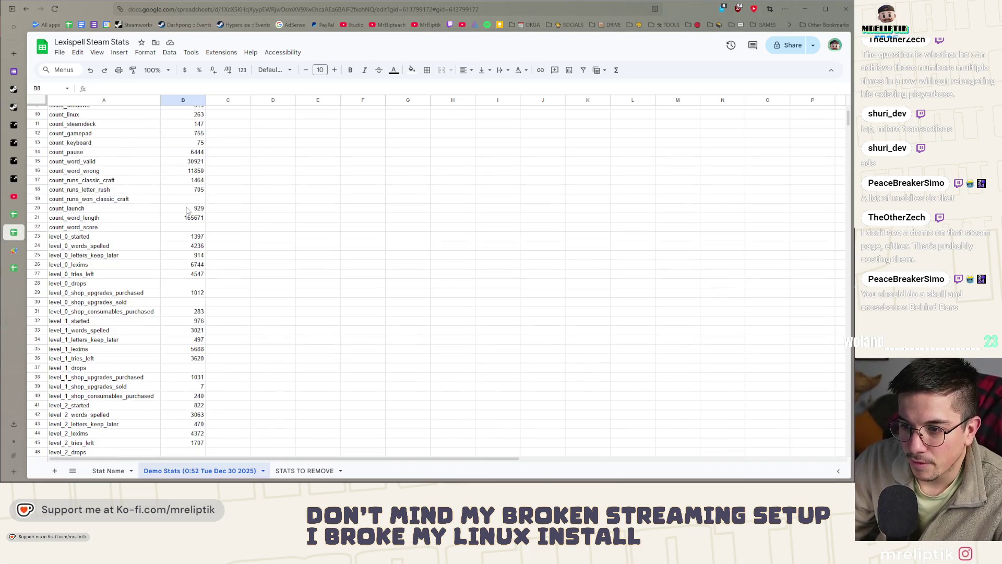
pyautogui.click(118, 202)
pyautogui.press('Right')
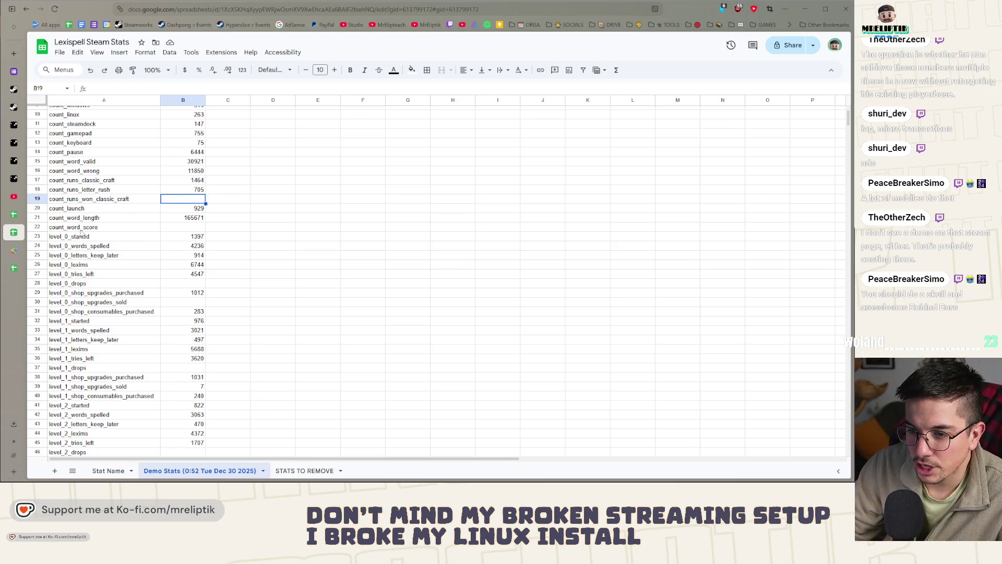
pyautogui.click(188, 228)
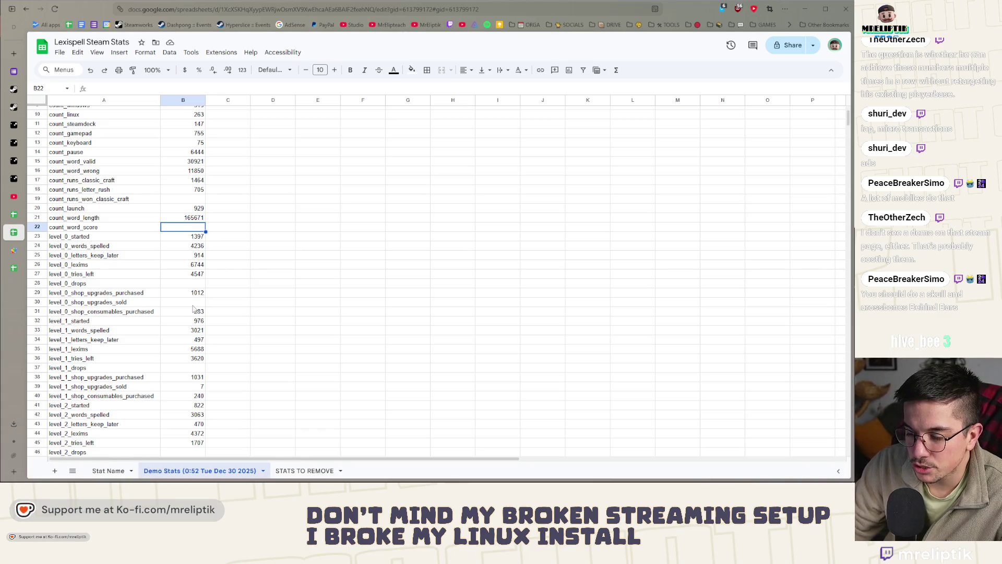
pyautogui.scroll(-4, 217, 269)
pyautogui.scroll(-2, 192, 309)
pyautogui.scroll(-3, 192, 309)
pyautogui.scroll(-2, 192, 309)
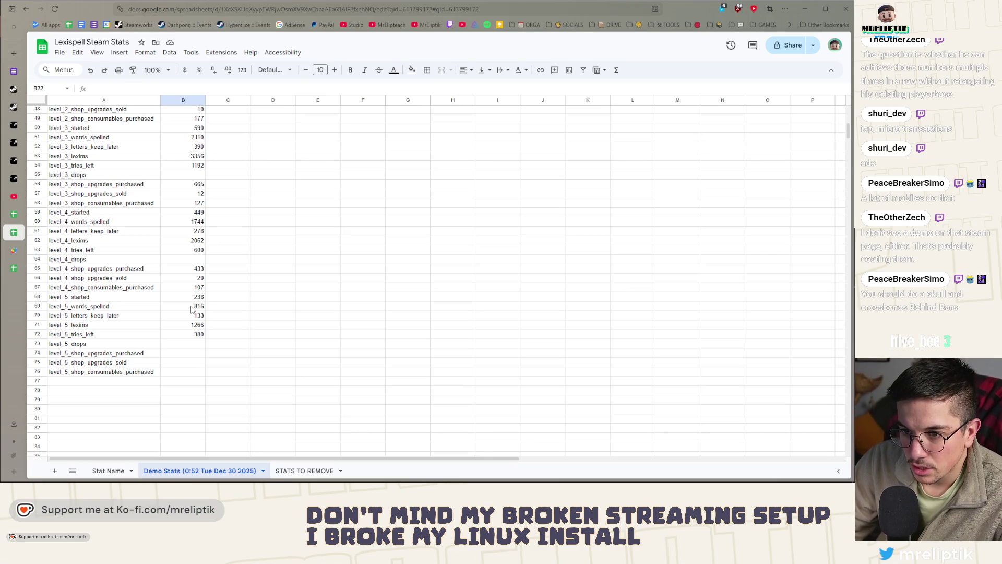
# Check the level_3_drops, letters_keep_later and level_0–5 lexims values, then switch to the Apps Script project.
pyautogui.click(195, 176)
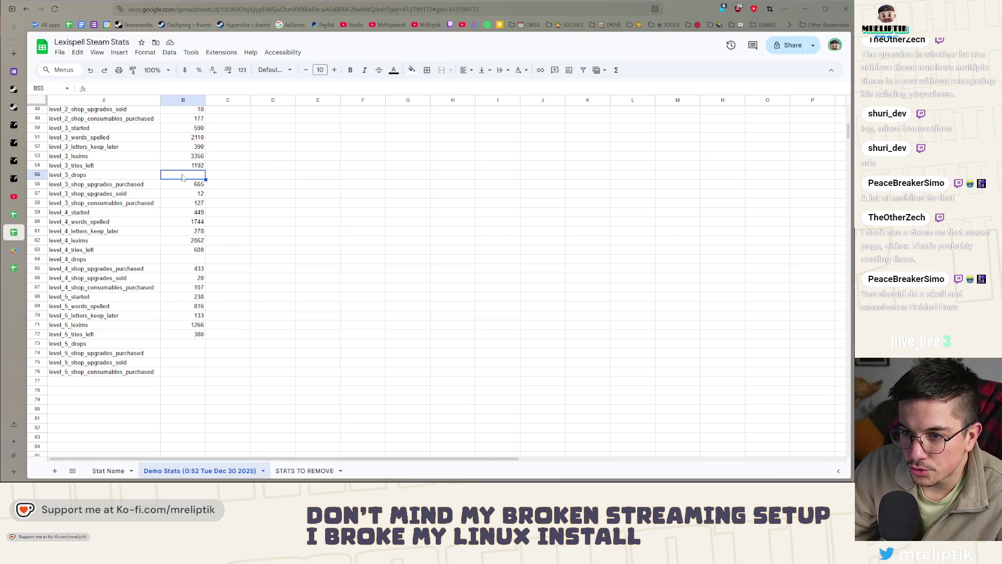
pyautogui.scroll(1, 188, 200)
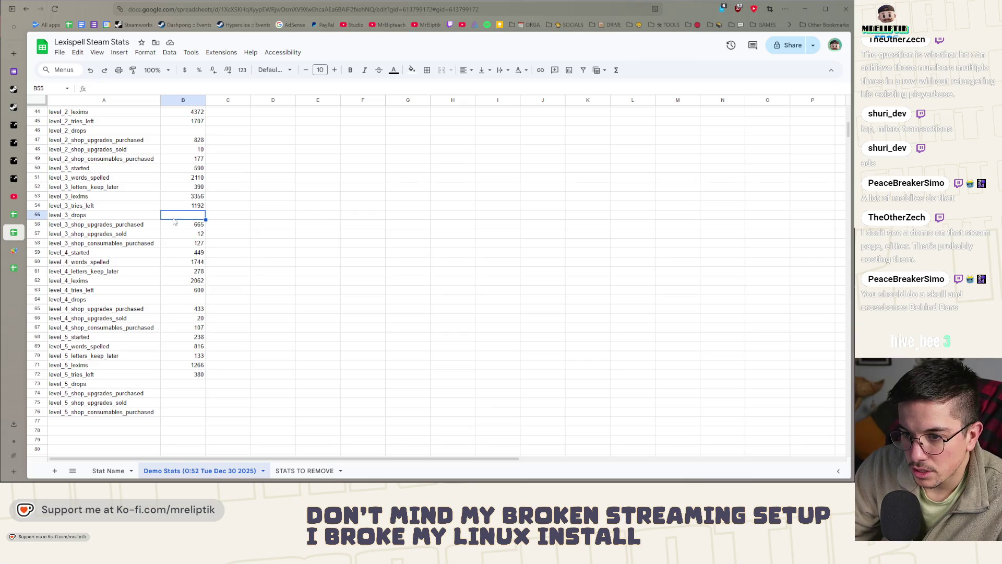
pyautogui.click(188, 188)
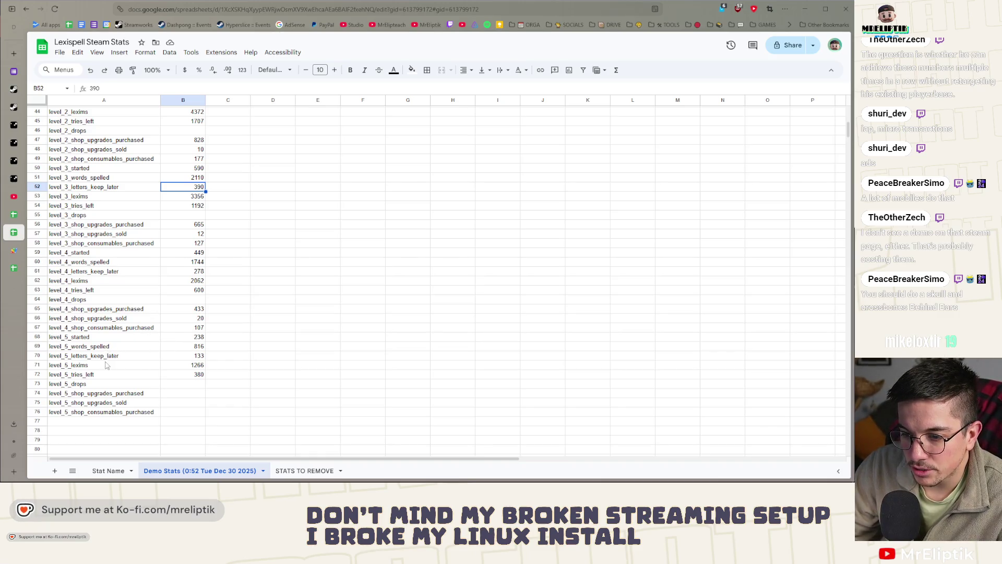
pyautogui.click(188, 357)
pyautogui.scroll(3, 184, 363)
pyautogui.scroll(2, 134, 275)
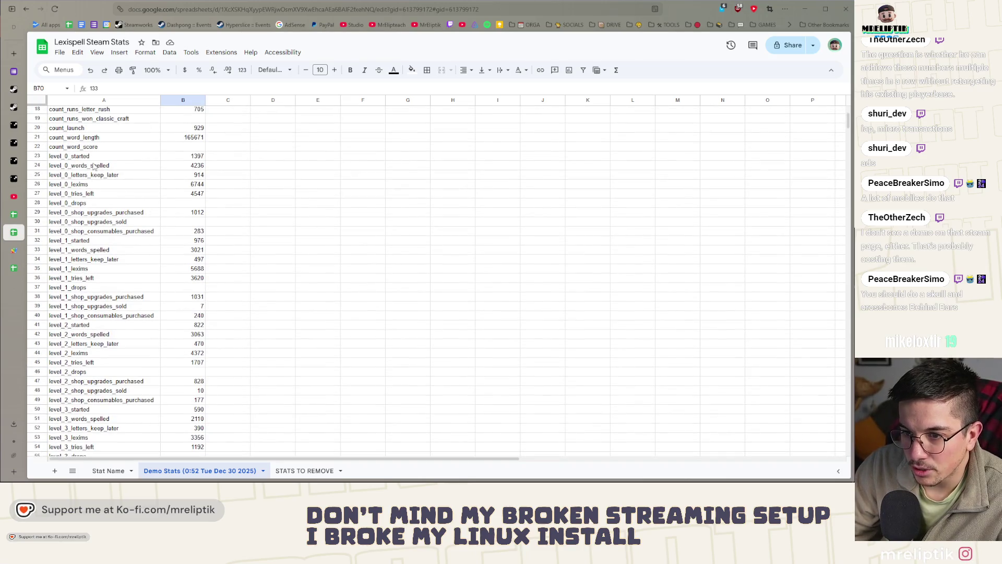
pyautogui.click(188, 177)
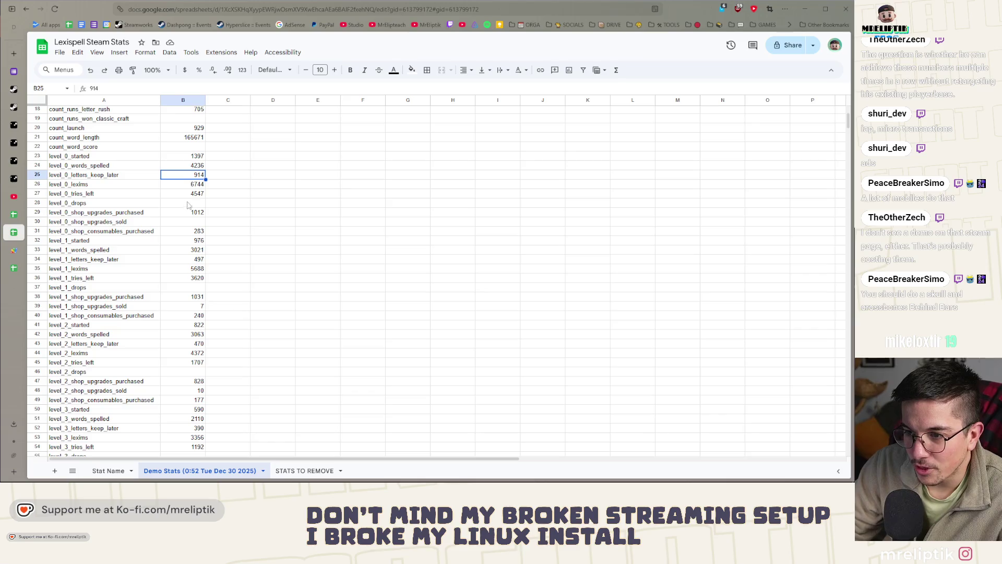
pyautogui.click(183, 187)
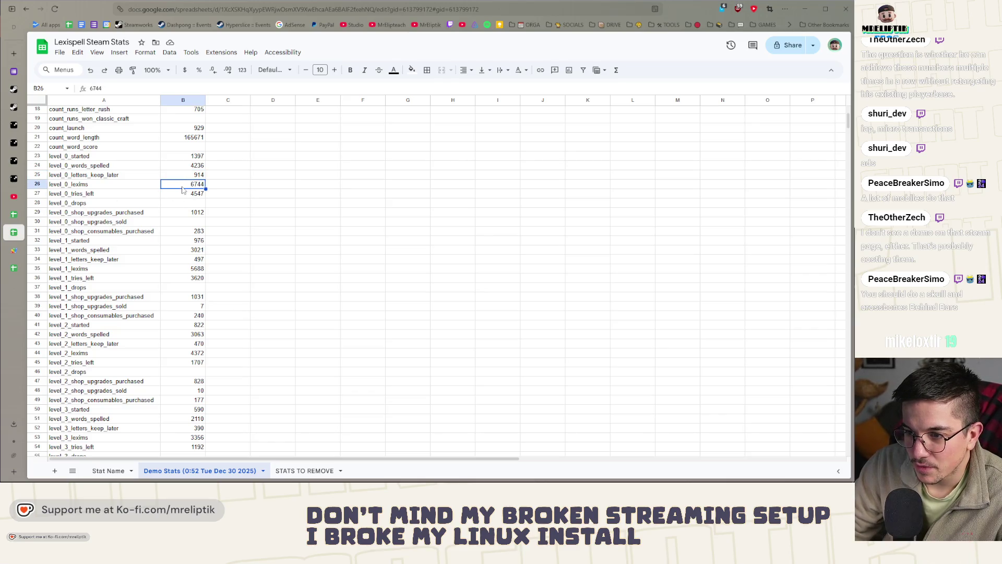
pyautogui.click(178, 268)
pyautogui.scroll(-3, 174, 276)
pyautogui.click(173, 358)
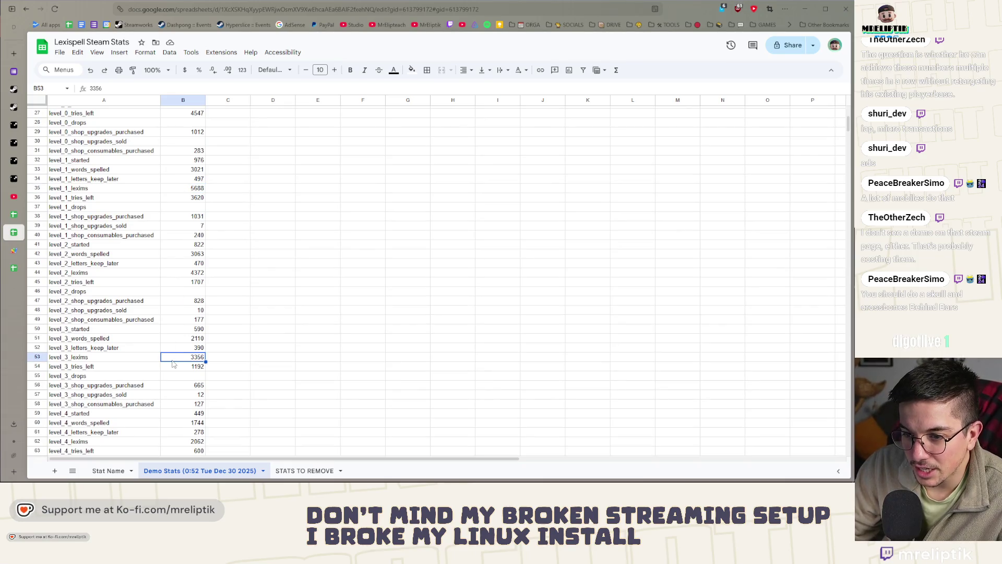
pyautogui.scroll(-3, 174, 364)
pyautogui.click(177, 362)
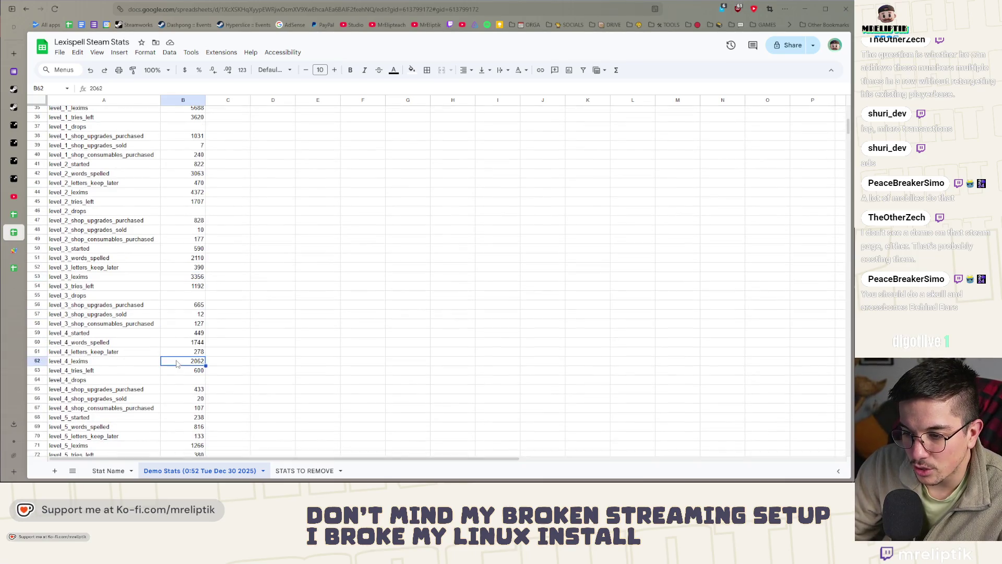
pyautogui.scroll(-4, 179, 354)
pyautogui.click(175, 326)
pyautogui.scroll(3, 175, 333)
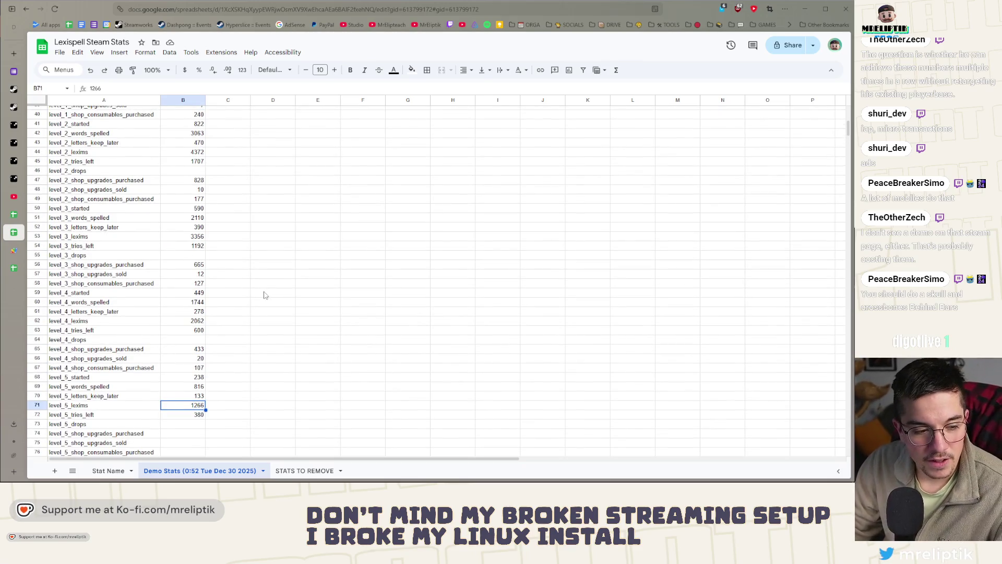
pyautogui.scroll(5, 230, 259)
pyautogui.scroll(8, 161, 268)
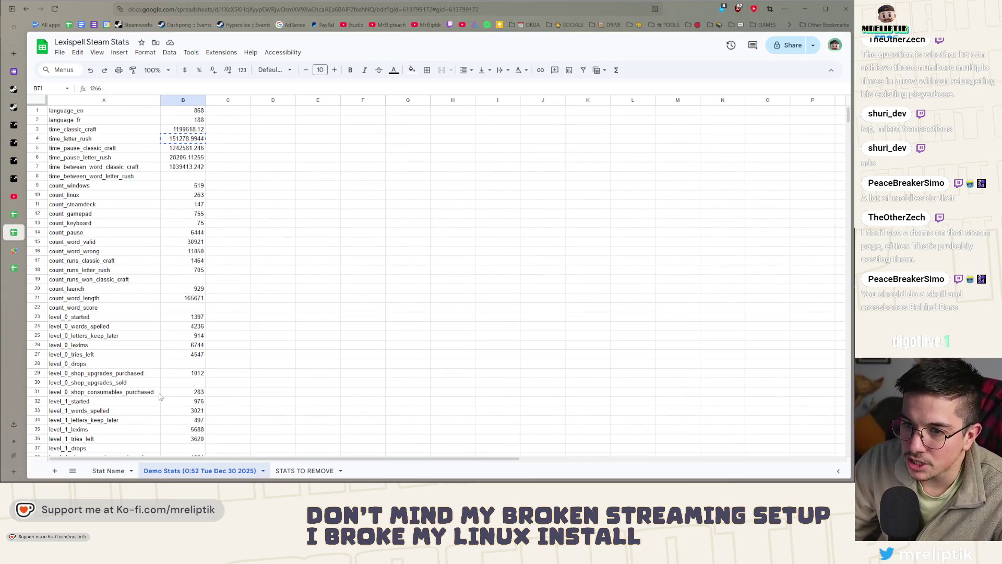
pyautogui.click(16, 251)
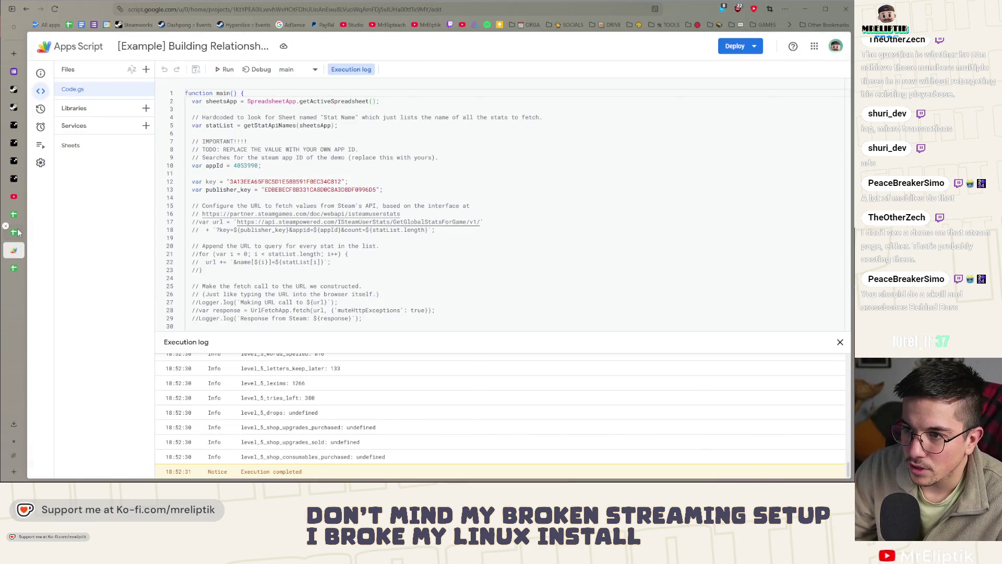
# View the script's completed execution log listing level_5 stat values with several undefined.
pyautogui.click(14, 232)
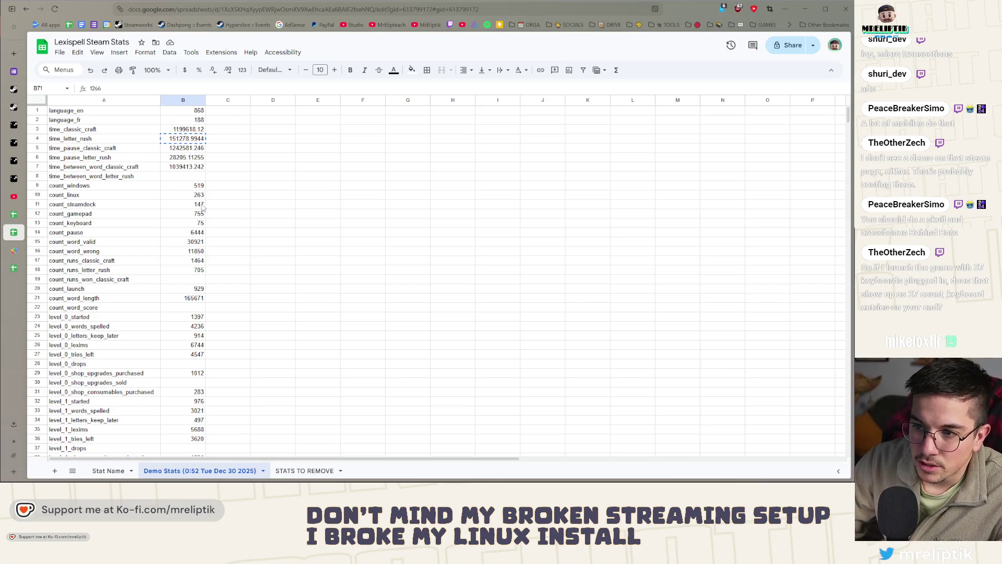
pyautogui.click(200, 212)
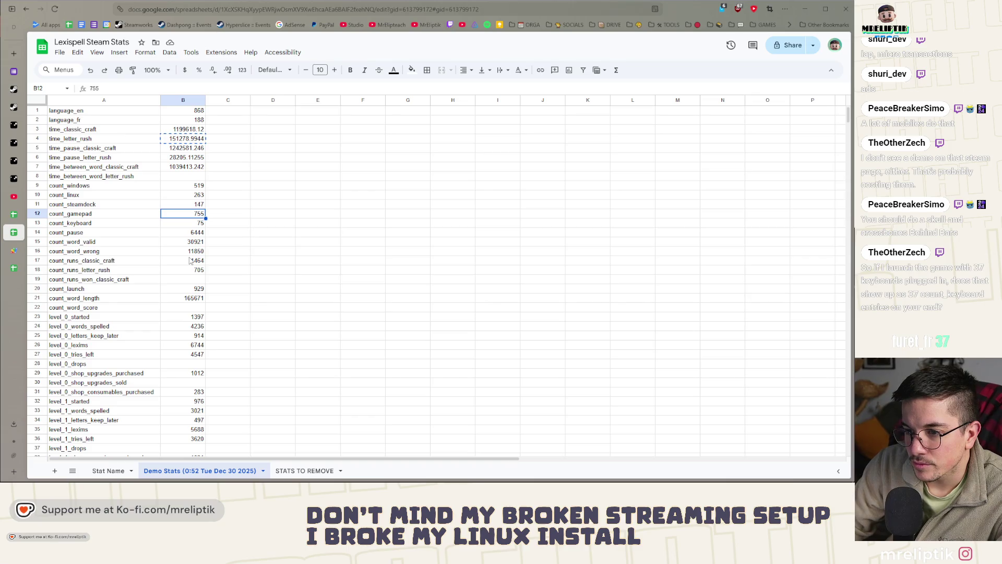
pyautogui.click(110, 242)
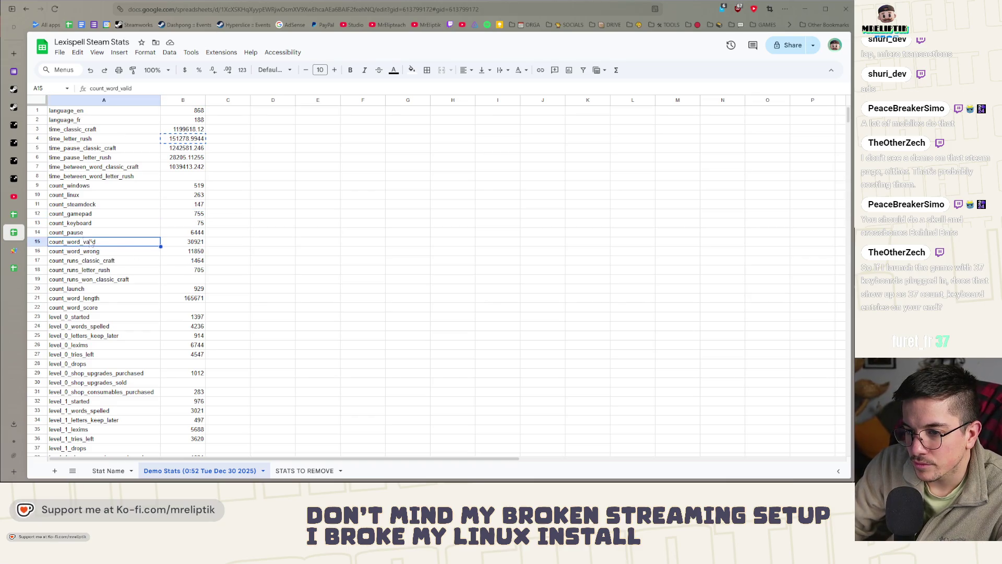
pyautogui.click(192, 255)
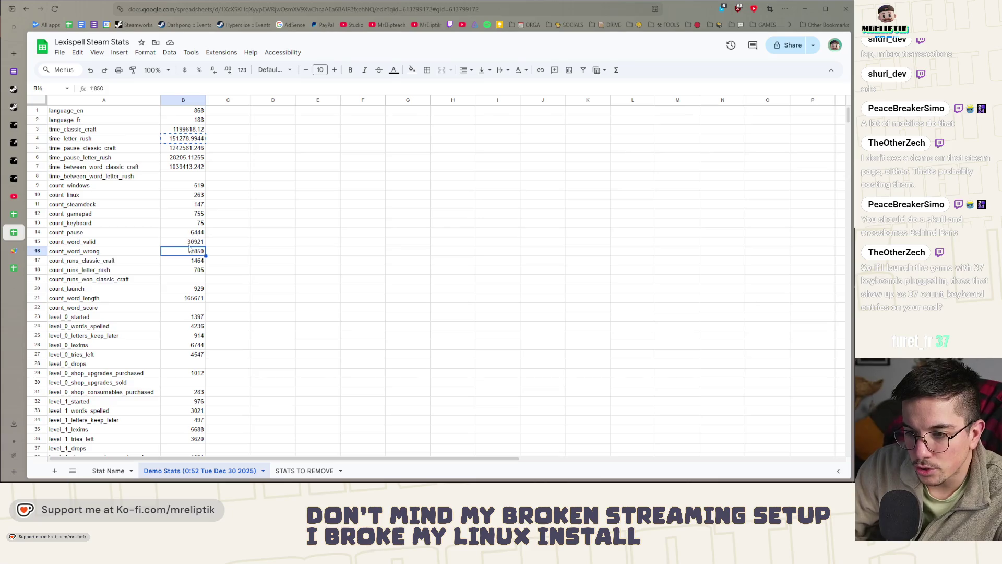
pyautogui.press('Up')
pyautogui.press('Up')
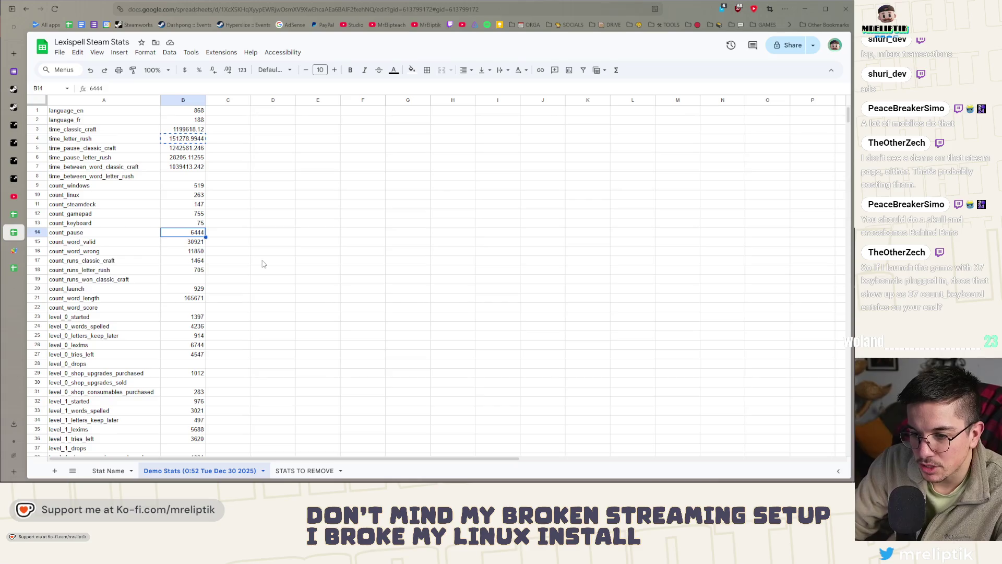
pyautogui.press('Down')
pyautogui.press('Down')
pyautogui.press('Down')
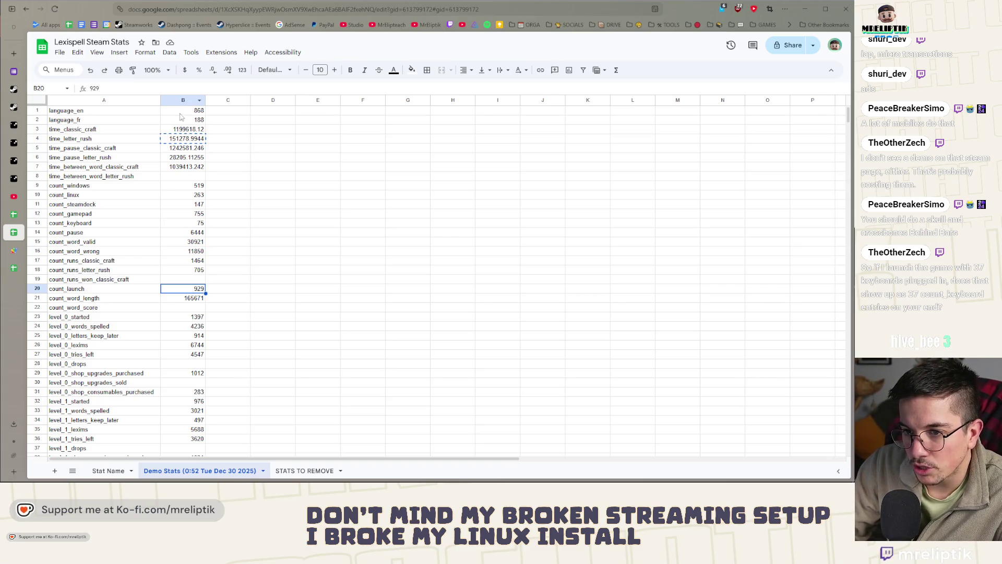
pyautogui.scroll(-2, 177, 259)
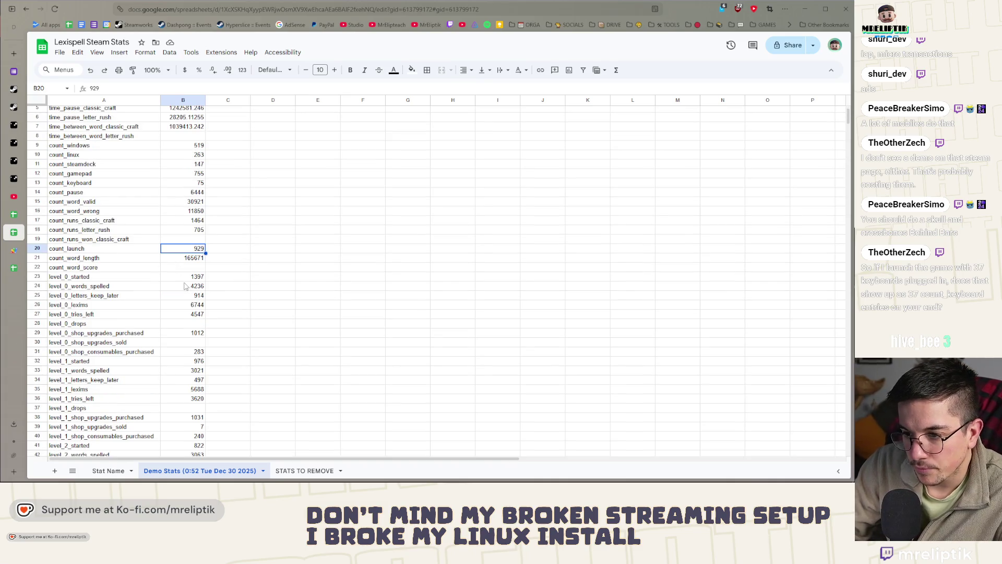
pyautogui.click(174, 260)
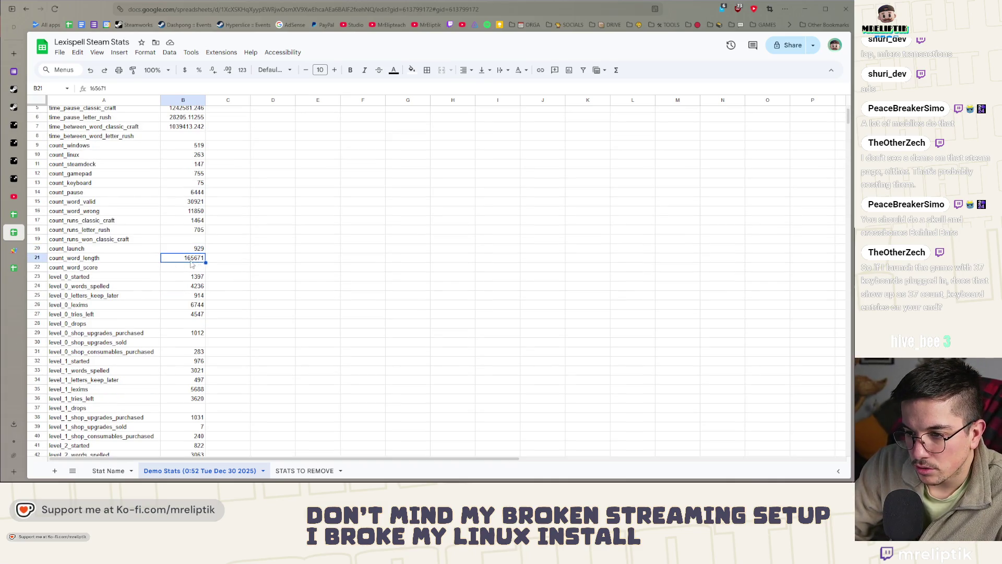
pyautogui.scroll(-3, 188, 263)
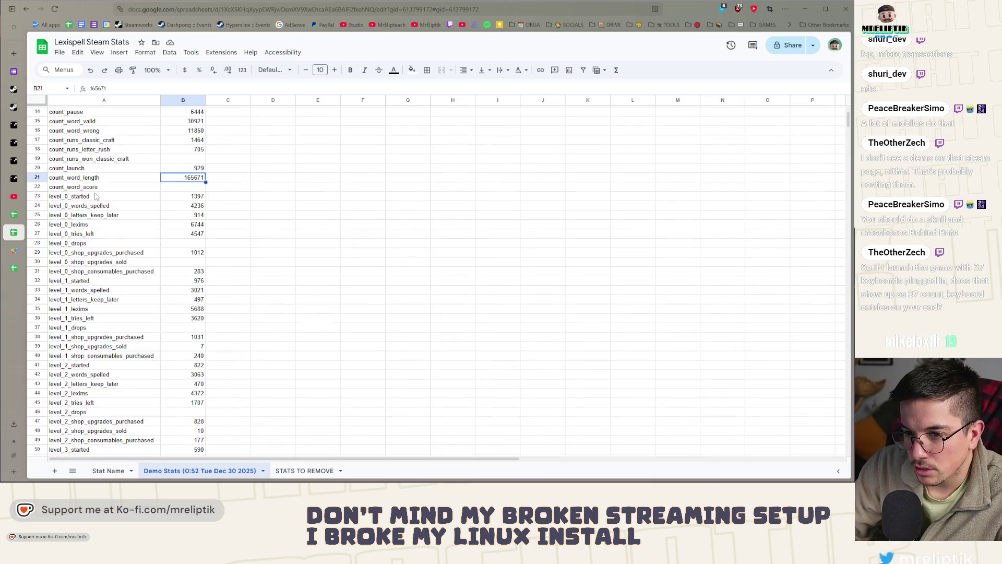
pyautogui.press('Down')
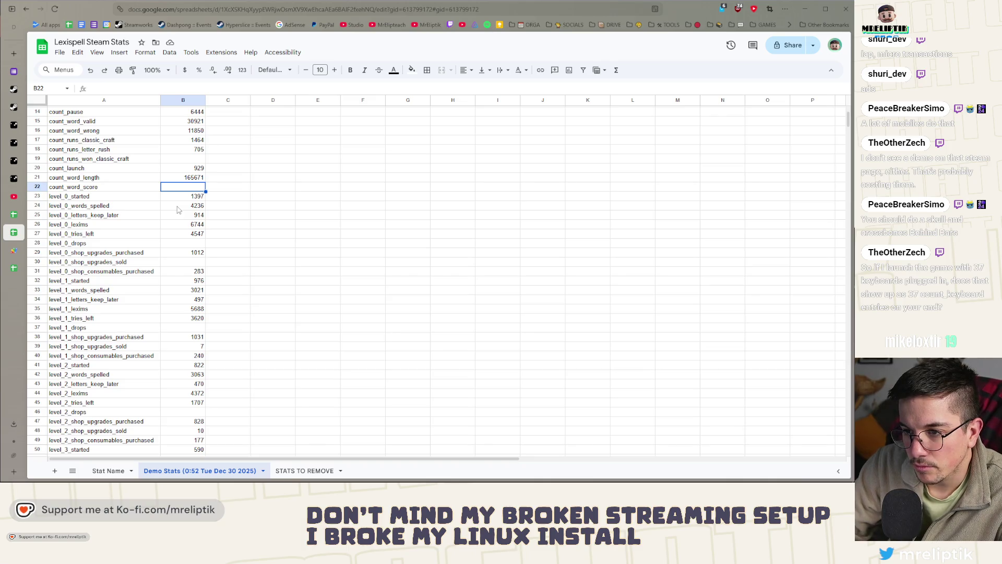
pyautogui.click(181, 200)
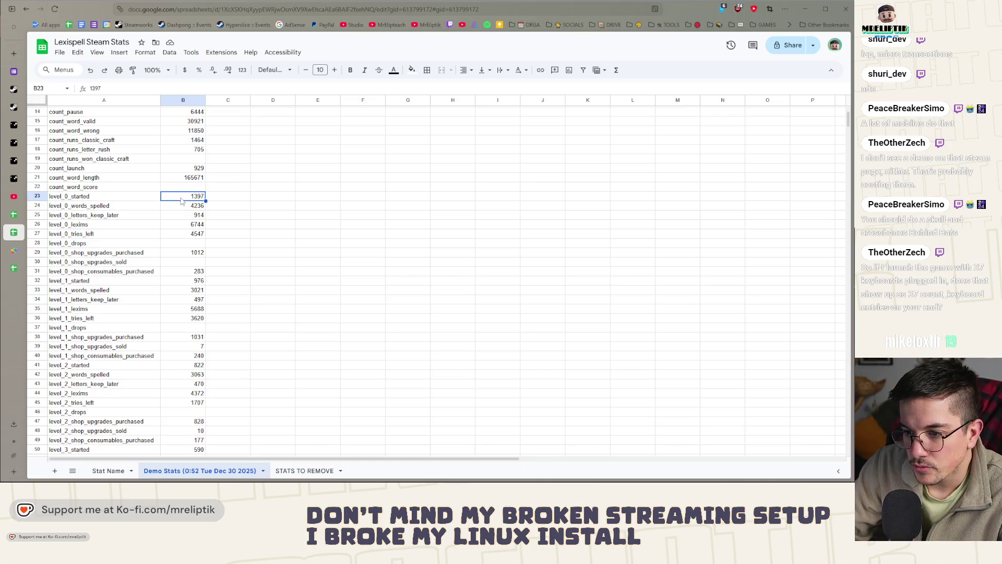
pyautogui.click(175, 291)
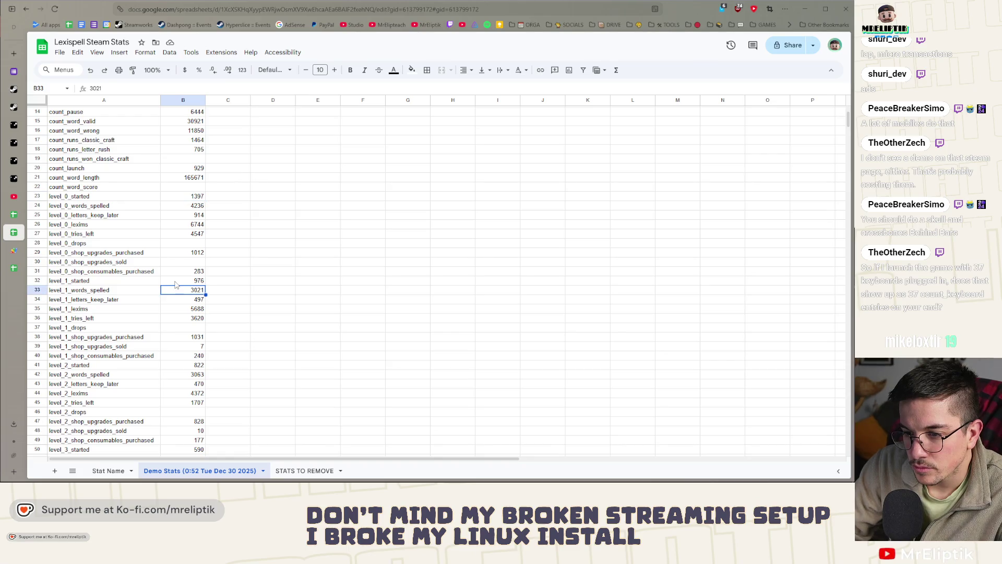
pyautogui.click(176, 283)
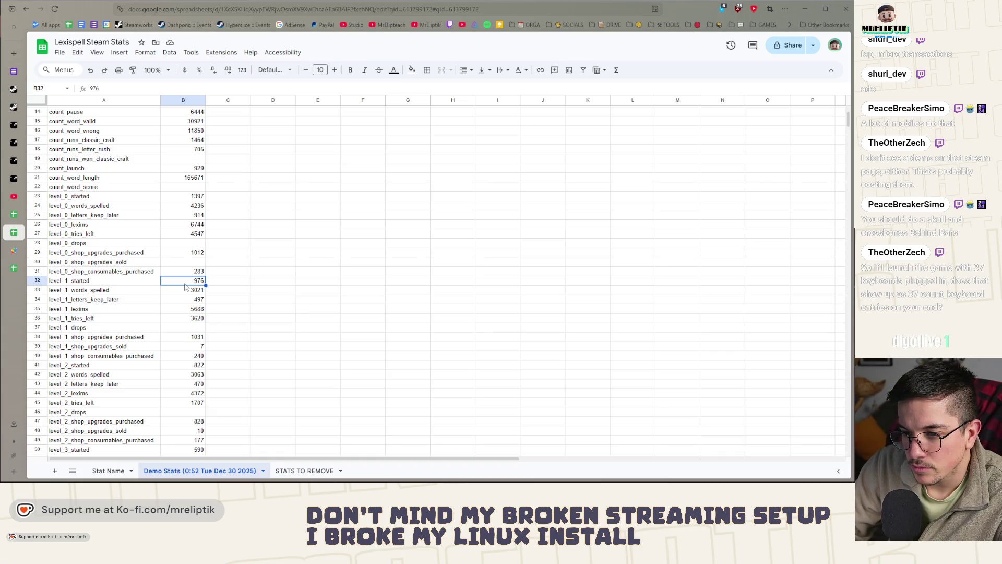
pyautogui.click(186, 263)
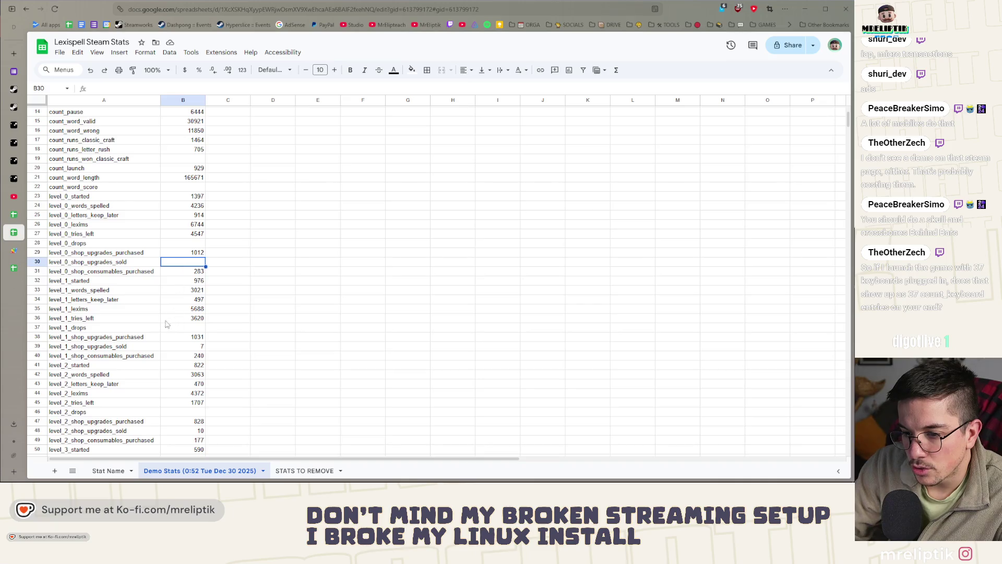
pyautogui.click(187, 347)
pyautogui.scroll(-2, 187, 349)
pyautogui.scroll(-1, 186, 347)
pyautogui.scroll(-1, 186, 347)
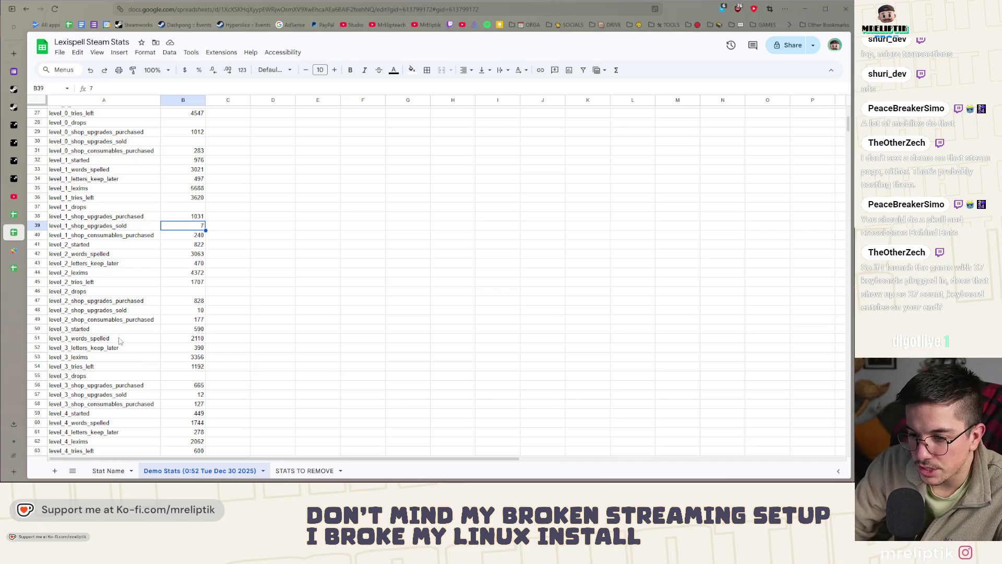
pyautogui.click(186, 310)
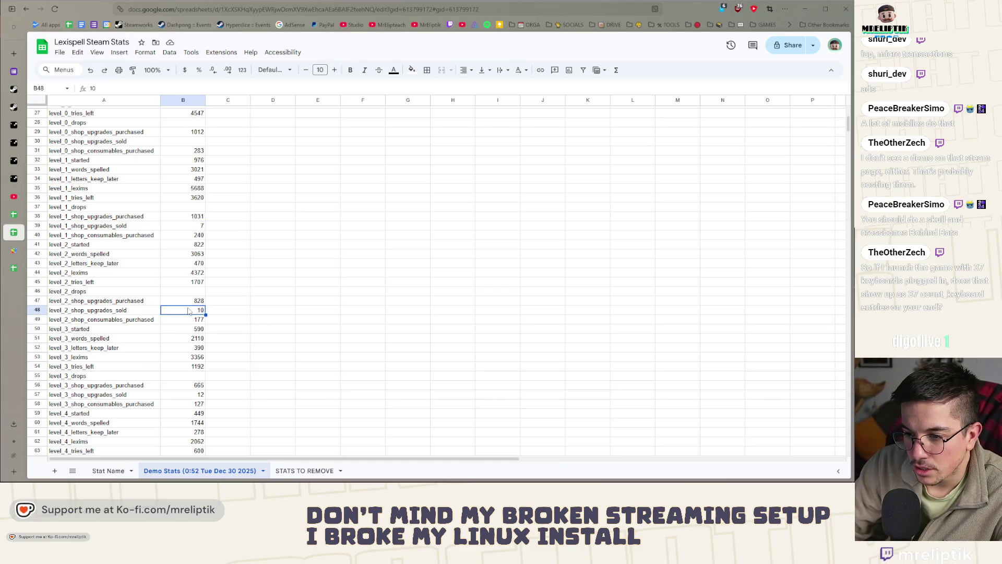
pyautogui.scroll(-2, 184, 329)
pyautogui.scroll(-2, 183, 353)
pyautogui.click(191, 361)
pyautogui.scroll(-1, 192, 361)
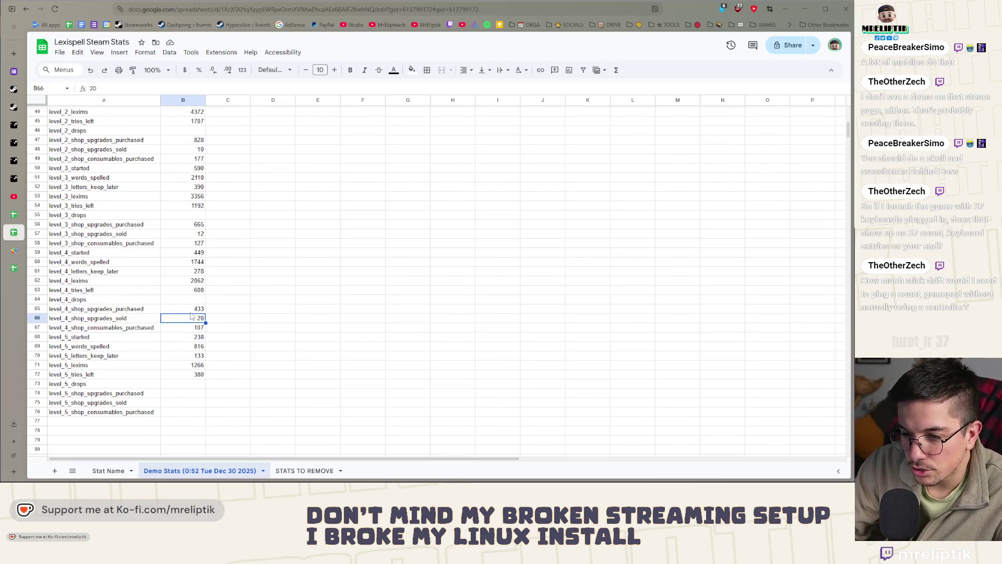
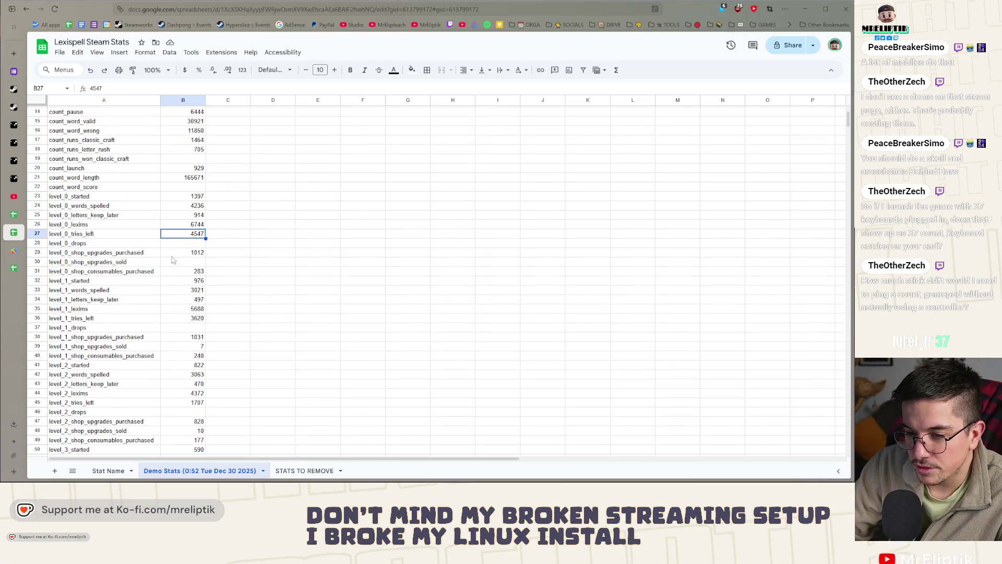
# Review the level lexims, level_5_tries_left (380) and level_2_letters_keep_later stats.
pyautogui.click(102, 223)
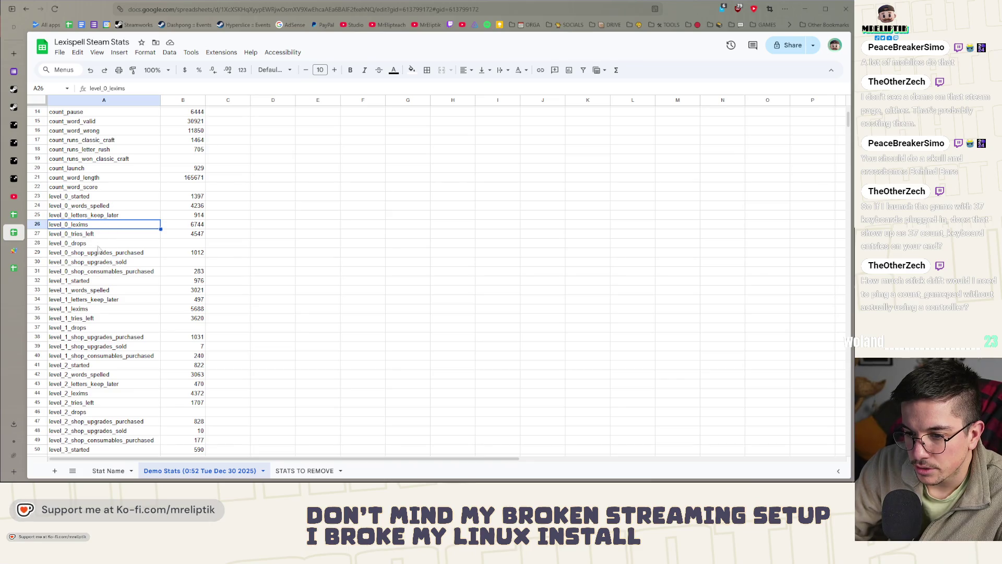
pyautogui.click(94, 393)
pyautogui.scroll(-3, 94, 396)
pyautogui.scroll(-3, 96, 398)
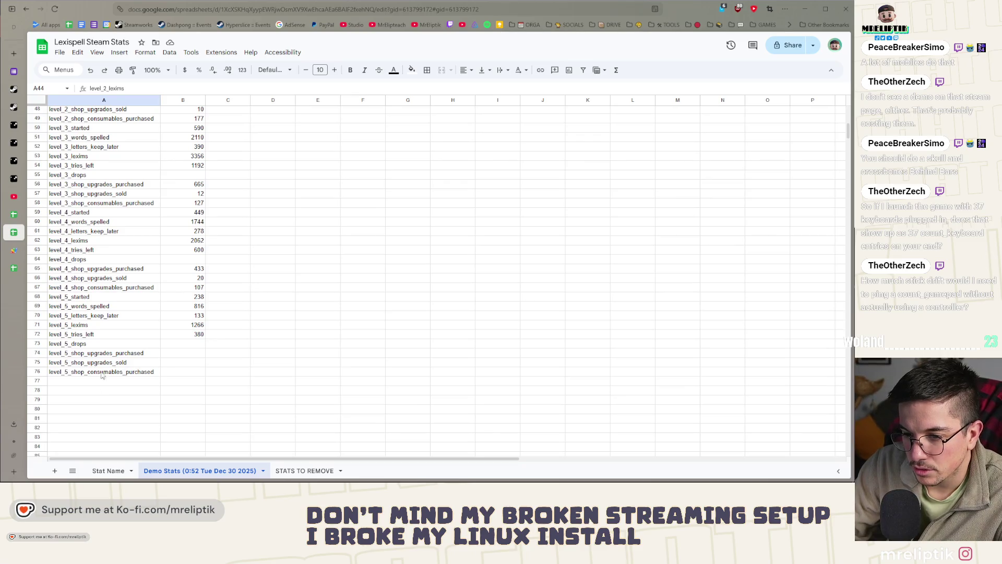
pyautogui.click(115, 337)
pyautogui.click(196, 338)
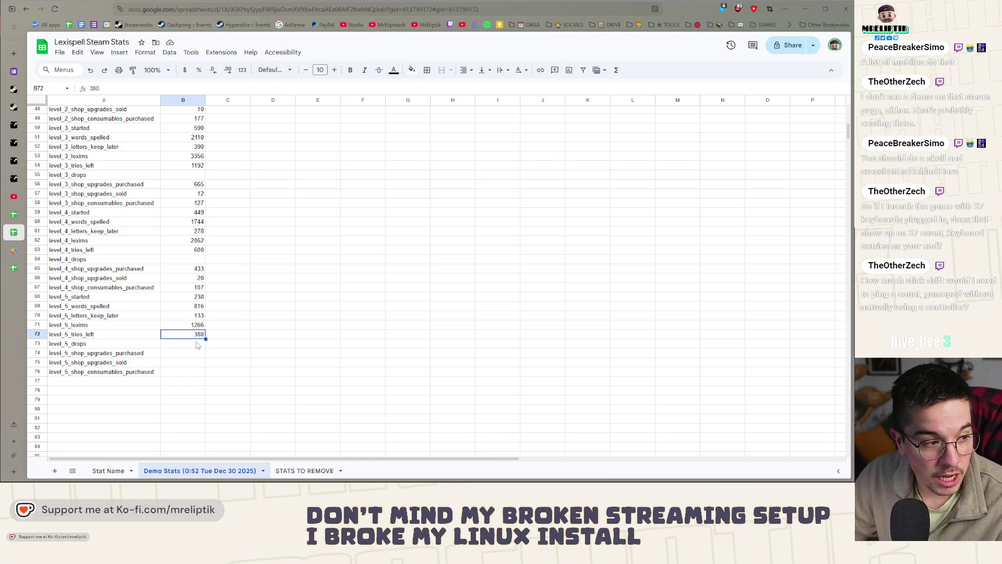
pyautogui.scroll(5, 196, 307)
pyautogui.click(195, 307)
pyautogui.scroll(5, 195, 307)
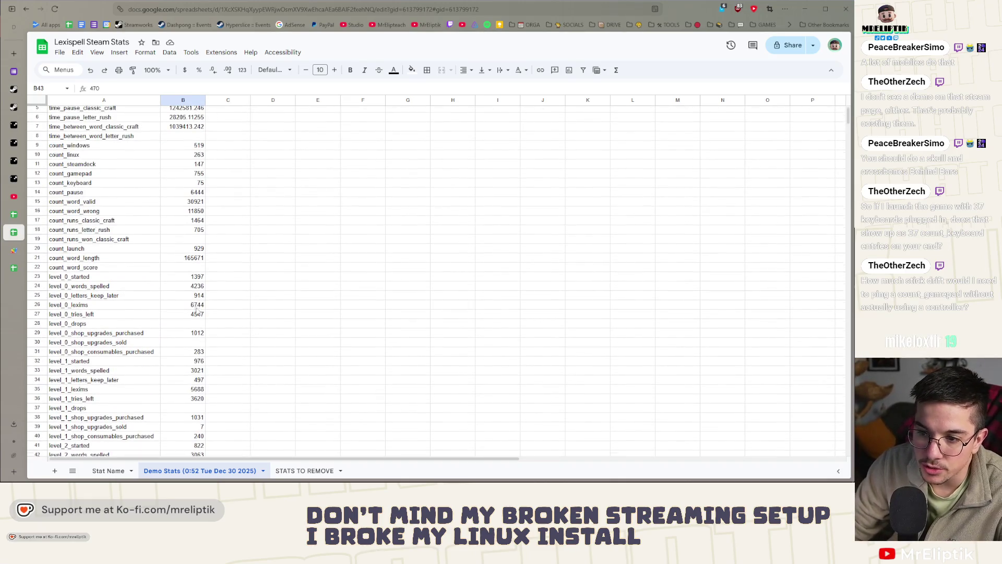
pyautogui.scroll(2, 197, 312)
pyautogui.click(209, 335)
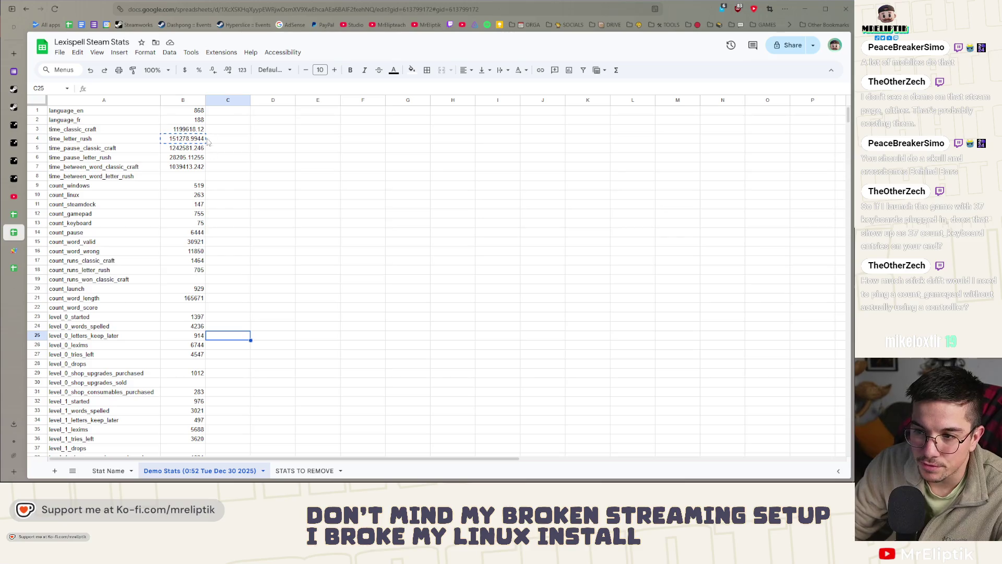
# Review the classic craft and letter rush timing stats, then show the HyperSlice localization sheet.
pyautogui.click(188, 167)
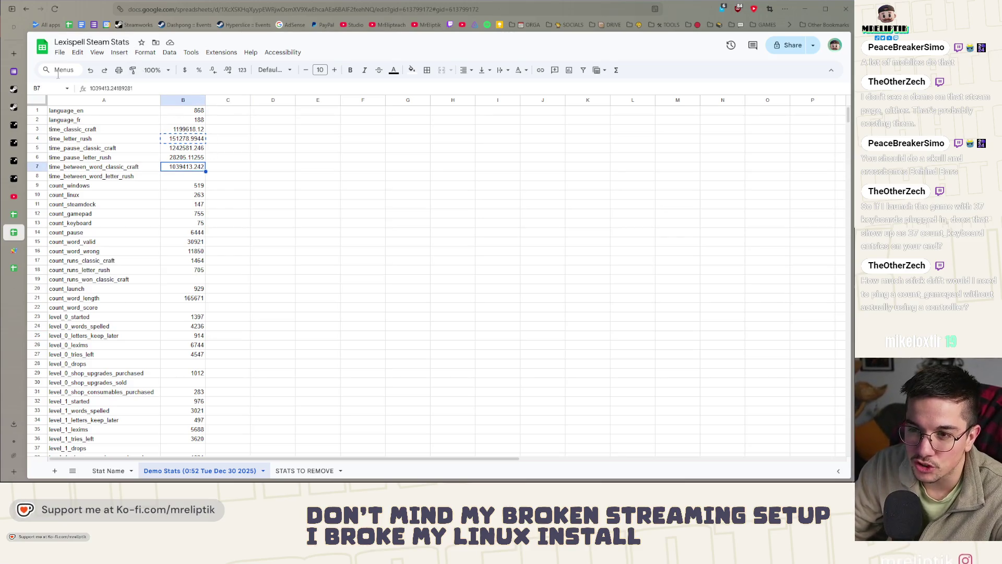
pyautogui.click(169, 130)
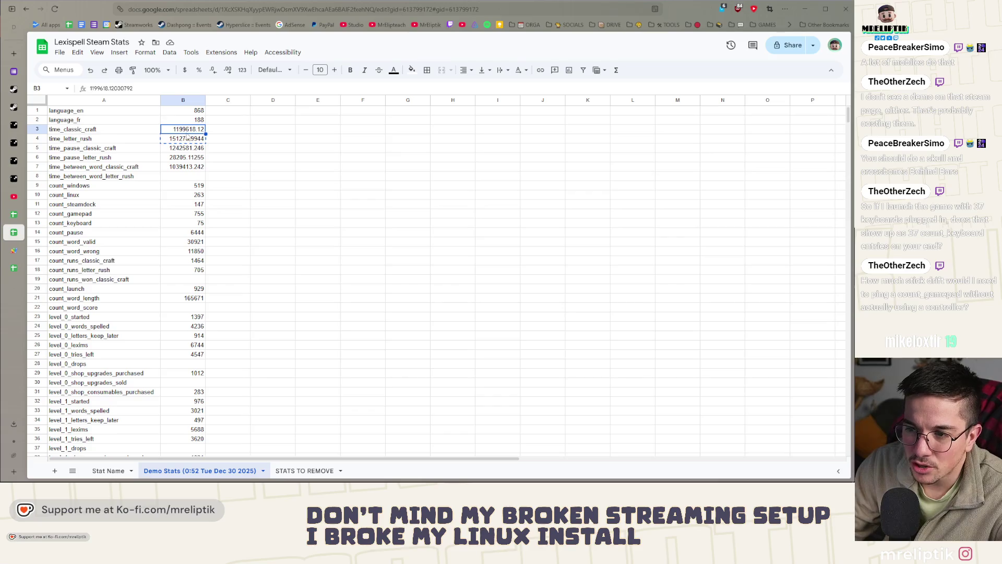
pyautogui.click(197, 158)
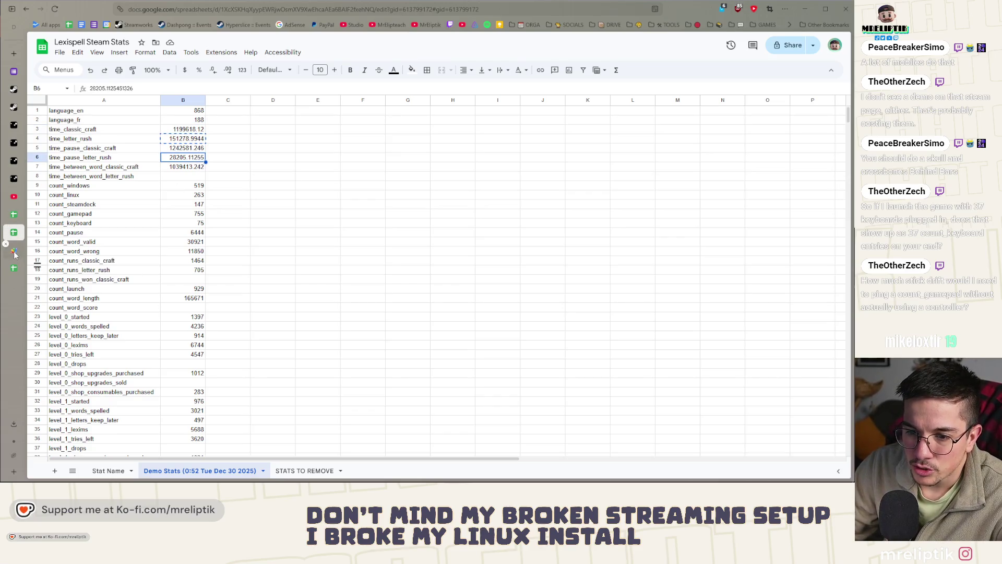
pyautogui.click(13, 213)
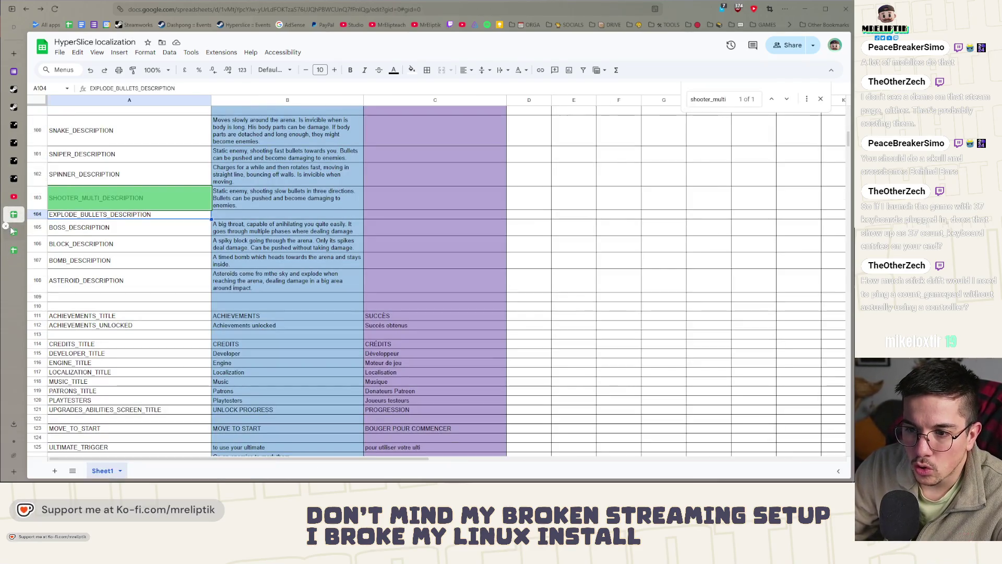
# Reload the Lexispell Wishlist Actions report in Steamworks to see current totals.
pyautogui.click(14, 232)
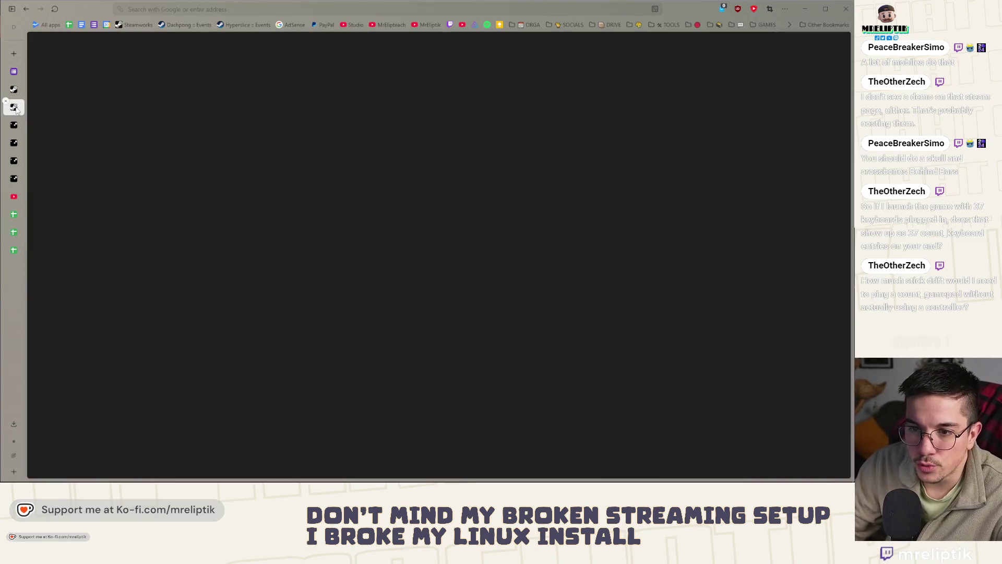
pyautogui.click(13, 107)
pyautogui.press('F5')
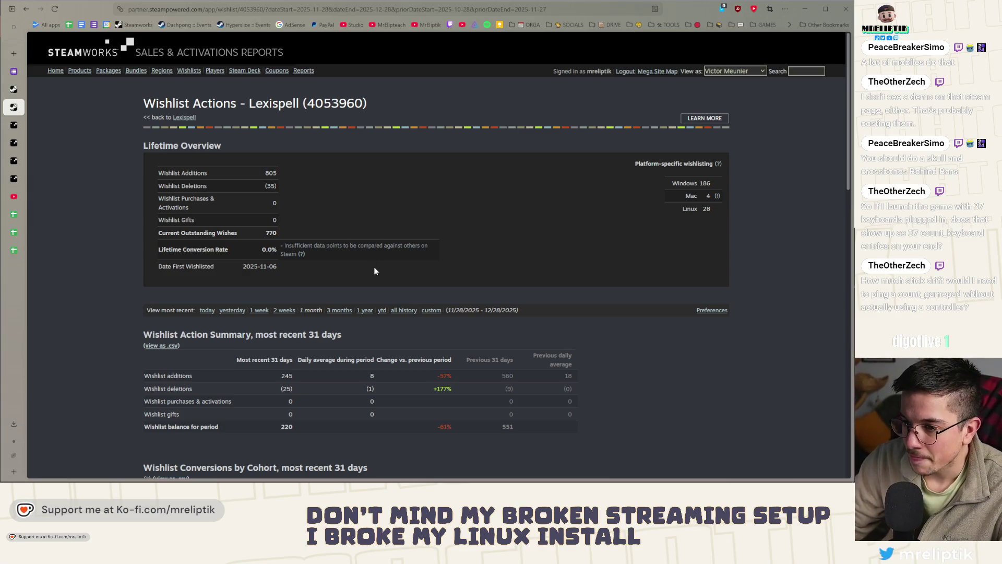
pyautogui.scroll(-5, 429, 351)
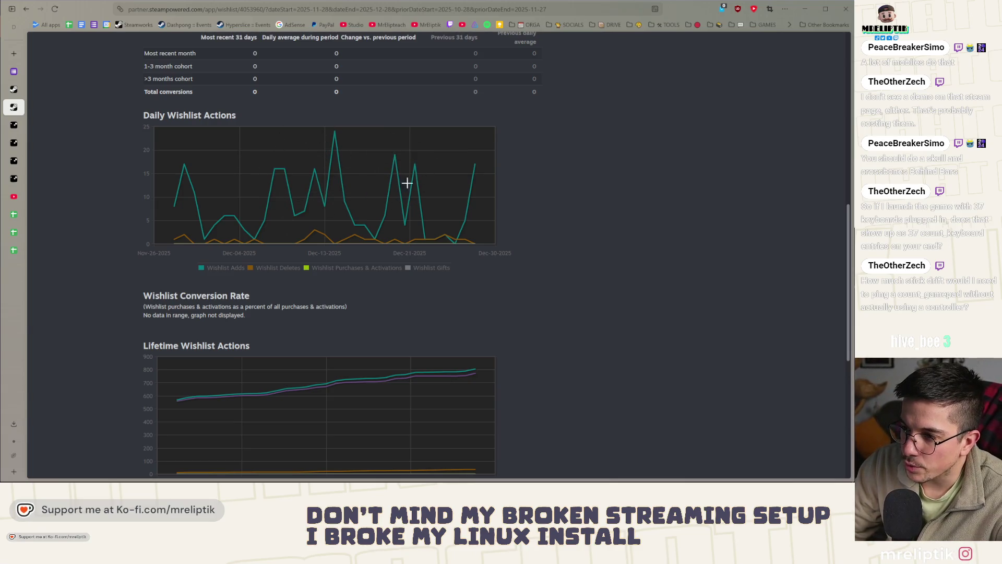
pyautogui.scroll(5, 436, 174)
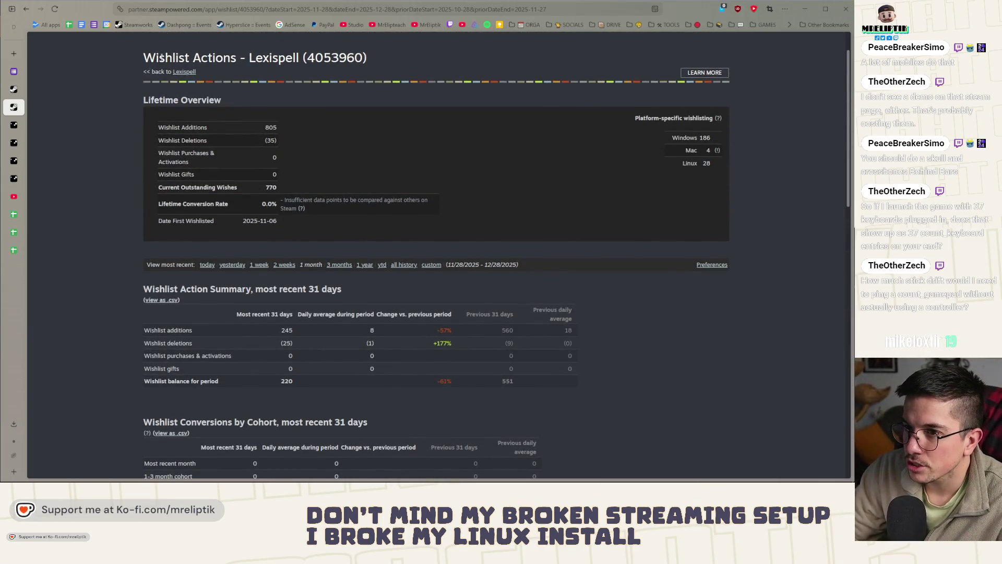
# Stage the twelve ability icon files and commit them as 'abilities icon'.
pyautogui.hotkey('alt', 'Tab')
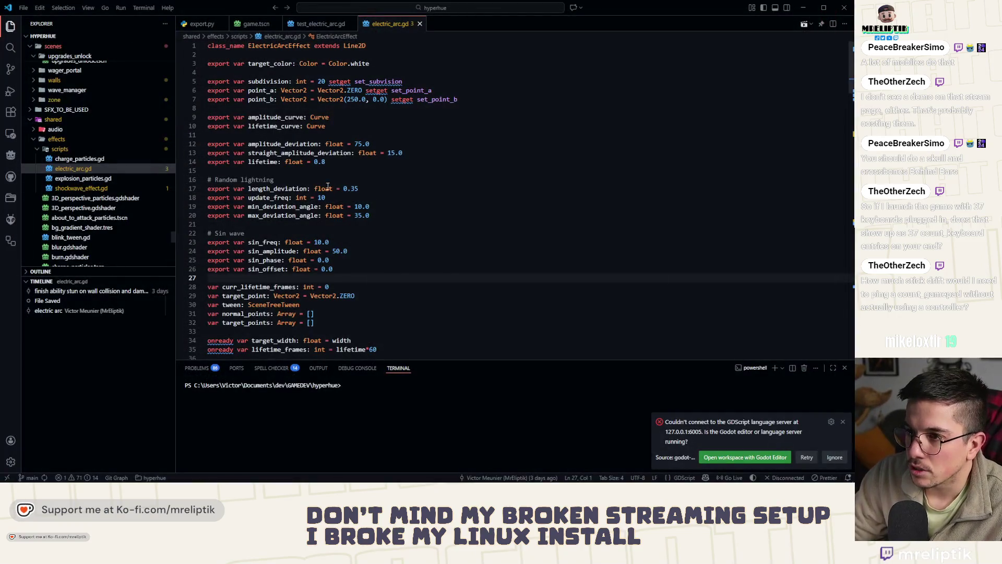
pyautogui.click(10, 69)
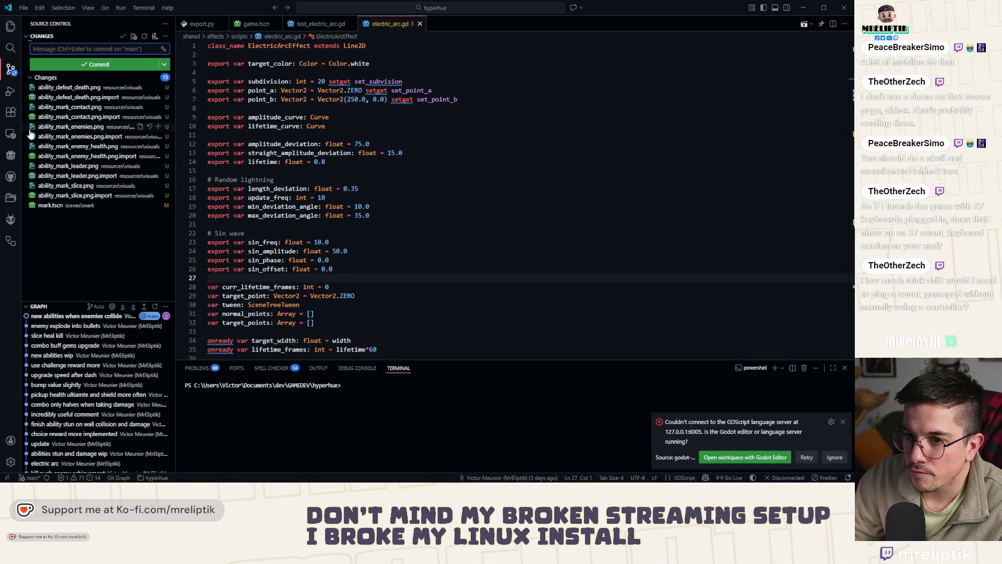
pyautogui.moveTo(93, 77)
pyautogui.click(154, 78)
pyautogui.click(76, 49)
pyautogui.write('abilit')
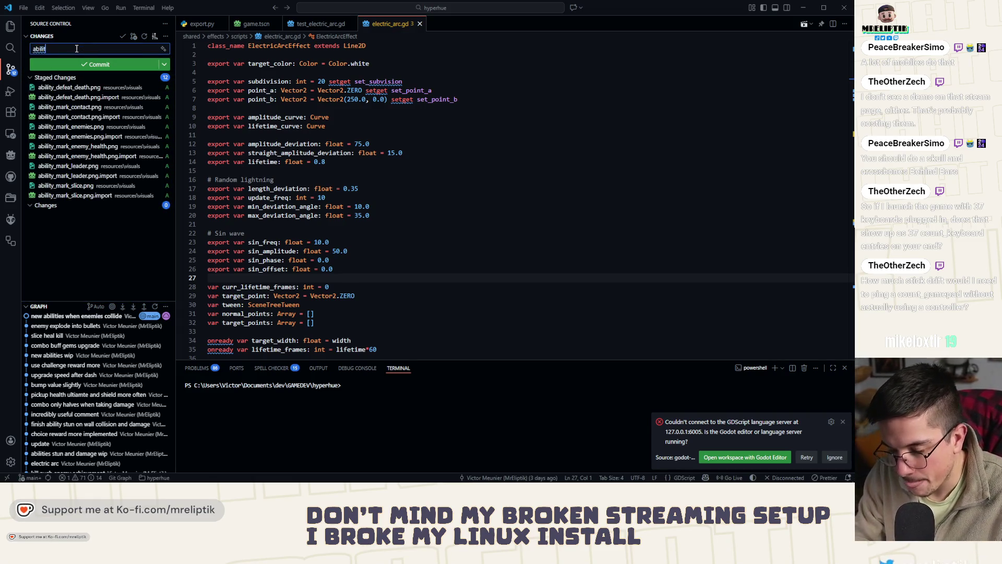
pyautogui.write('ies icon')
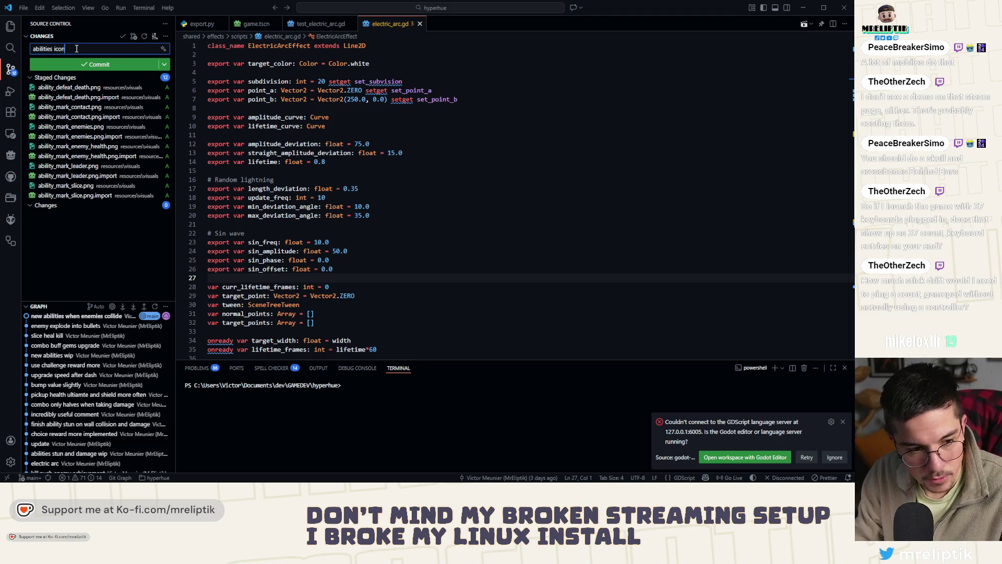
pyautogui.click(100, 64)
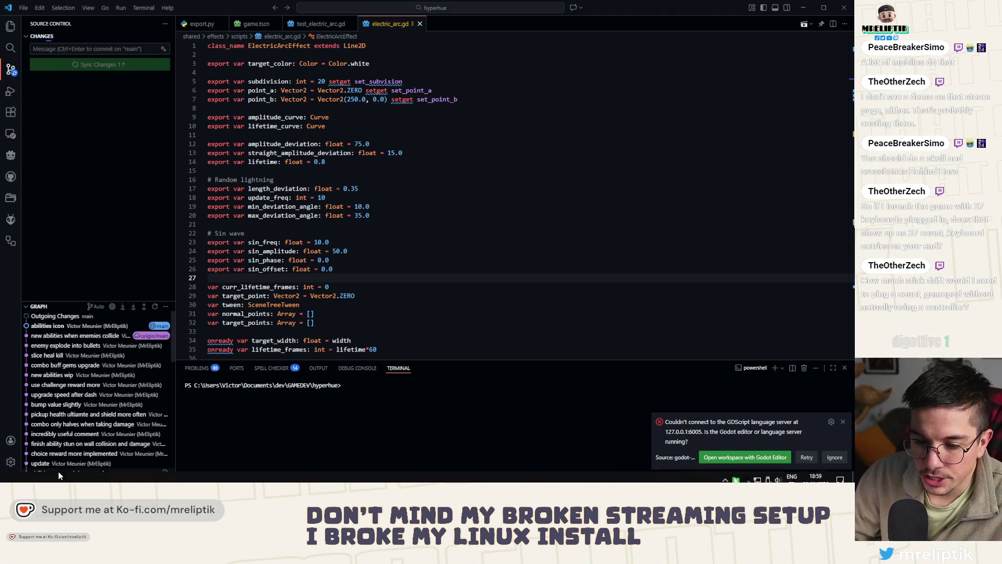